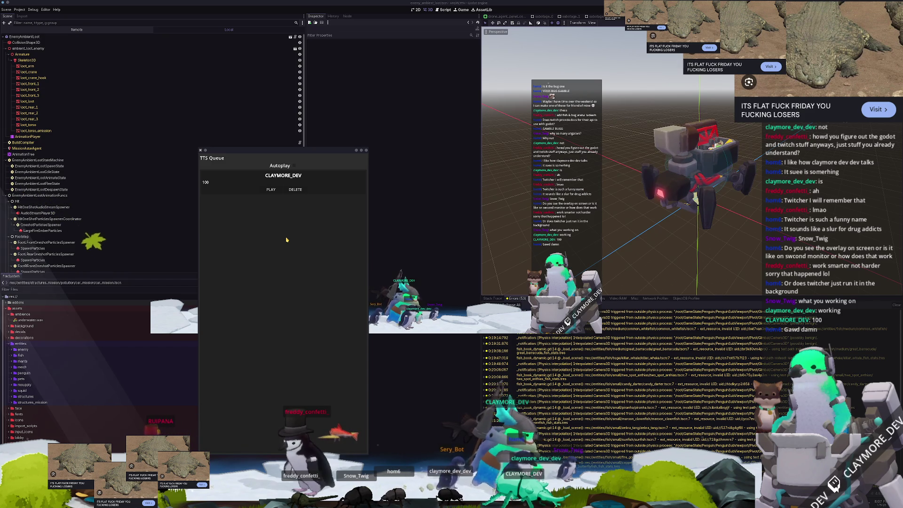
# Step: Select EnemyAmbientLootAnimationFuncs in Godot and open enemy_ambient_loot_animation_funcs.gd in VS Code
pyautogui.click(272, 190)
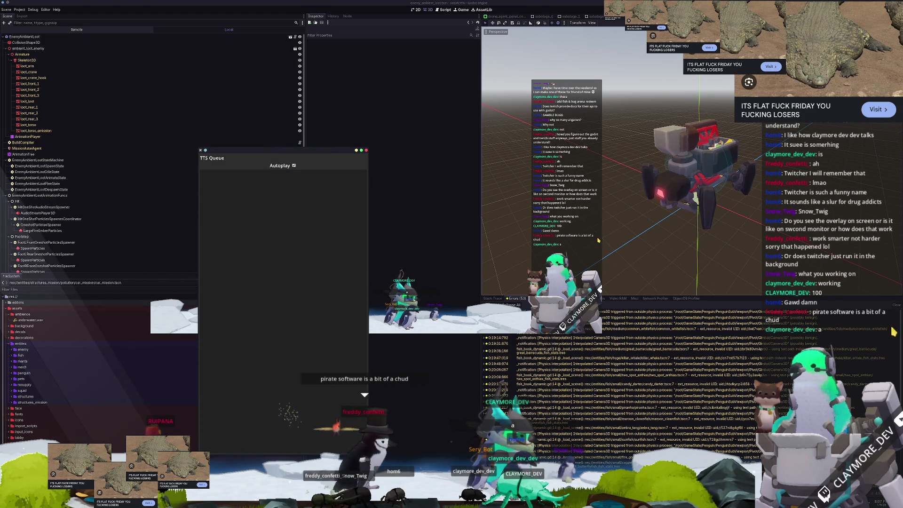
pyautogui.click(657, 254)
pyautogui.scroll(2, 657, 254)
pyautogui.scroll(-3, 42, 198)
pyautogui.click(66, 166)
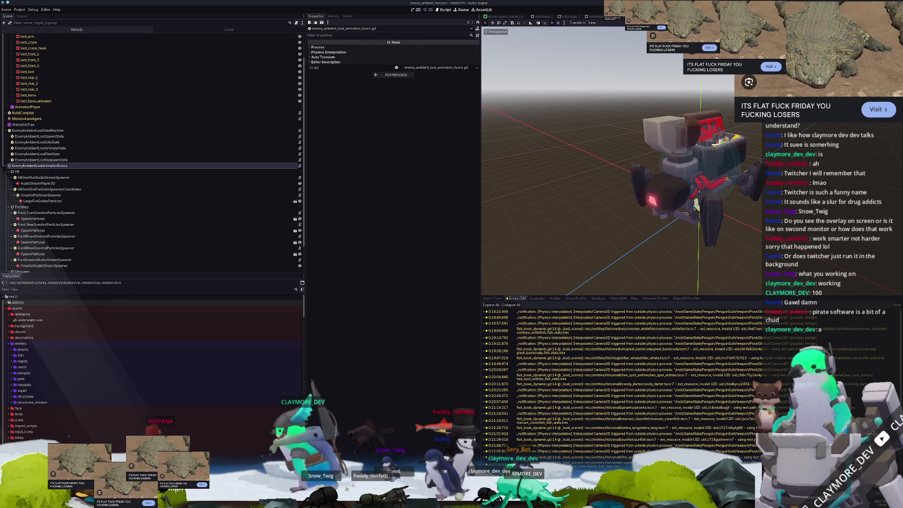
pyautogui.click(300, 166)
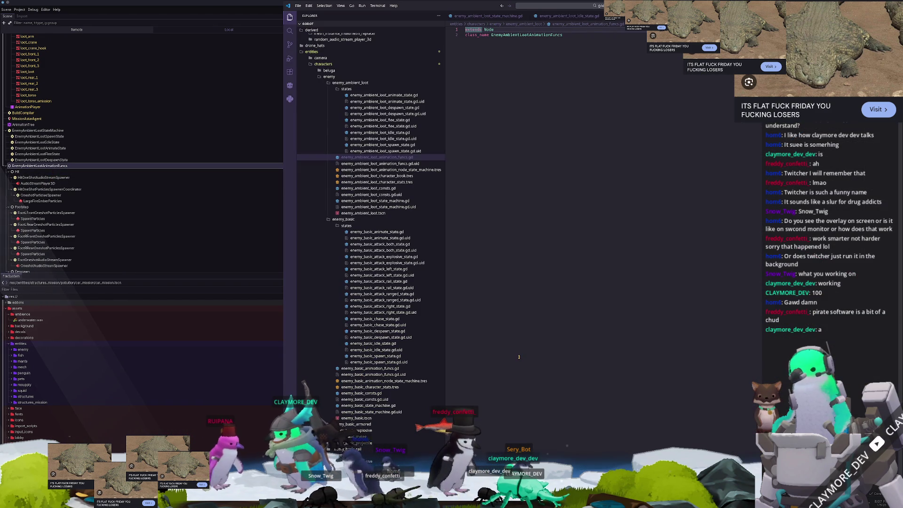
# Step: Tile VS Code onto the right half of the screen beside Godot
pyautogui.press('super+Right')
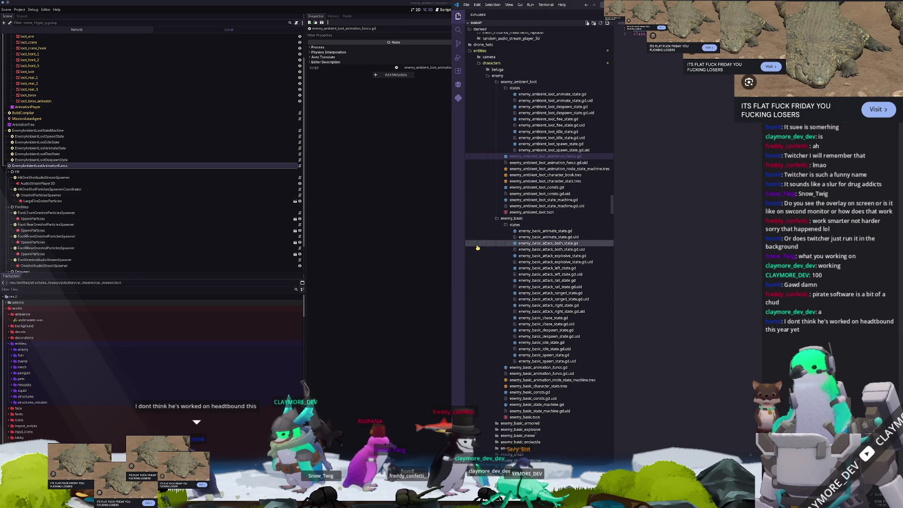
pyautogui.scroll(3, 484, 285)
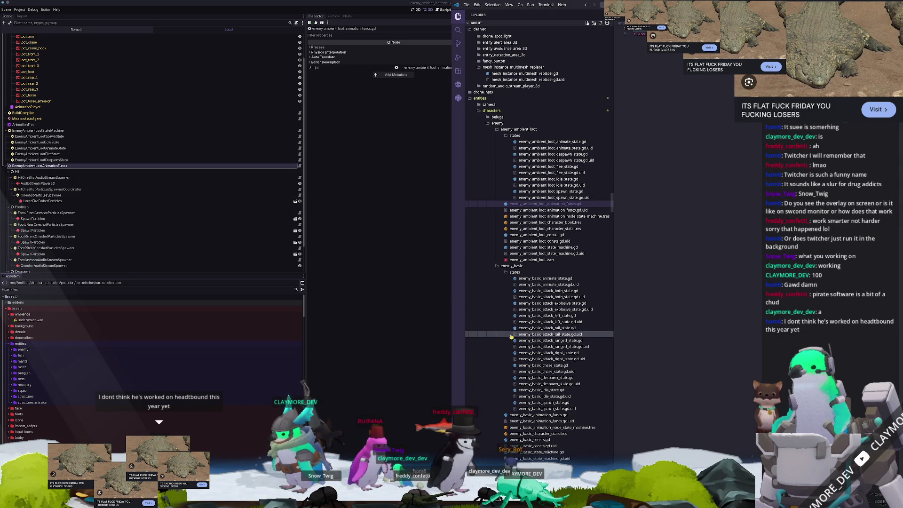
pyautogui.scroll(-5, 521, 324)
pyautogui.scroll(-3, 521, 323)
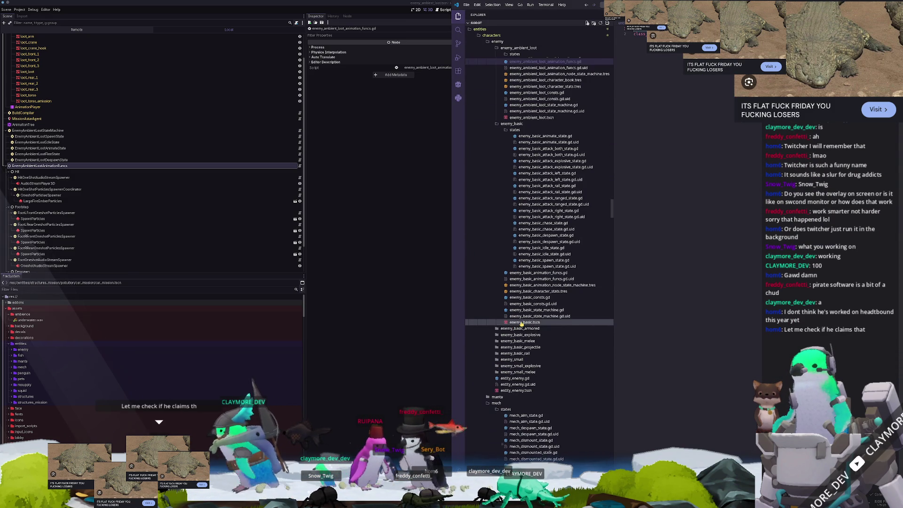
pyautogui.scroll(10, 522, 323)
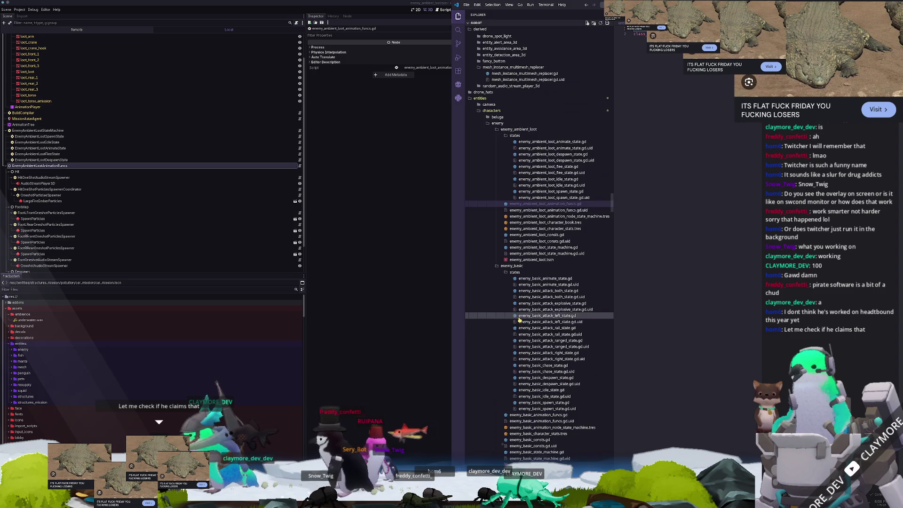
pyautogui.scroll(3, 519, 320)
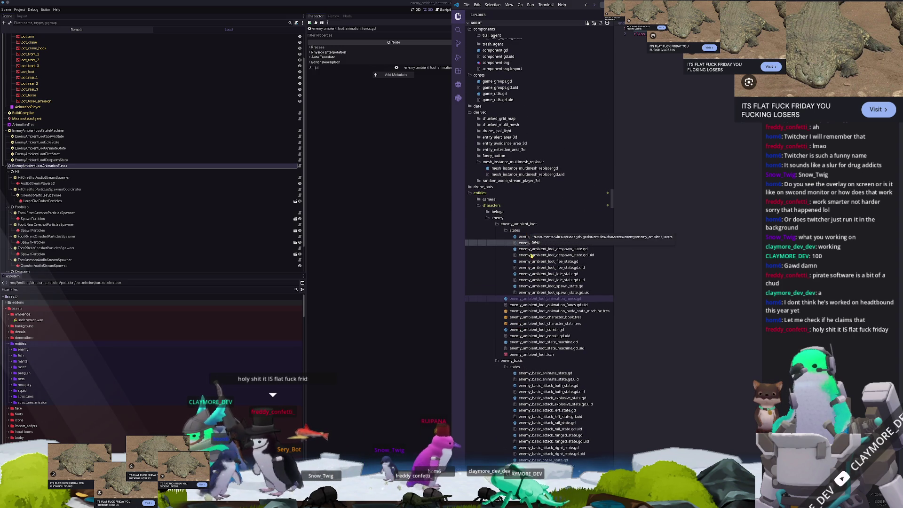
pyautogui.scroll(-2, 531, 263)
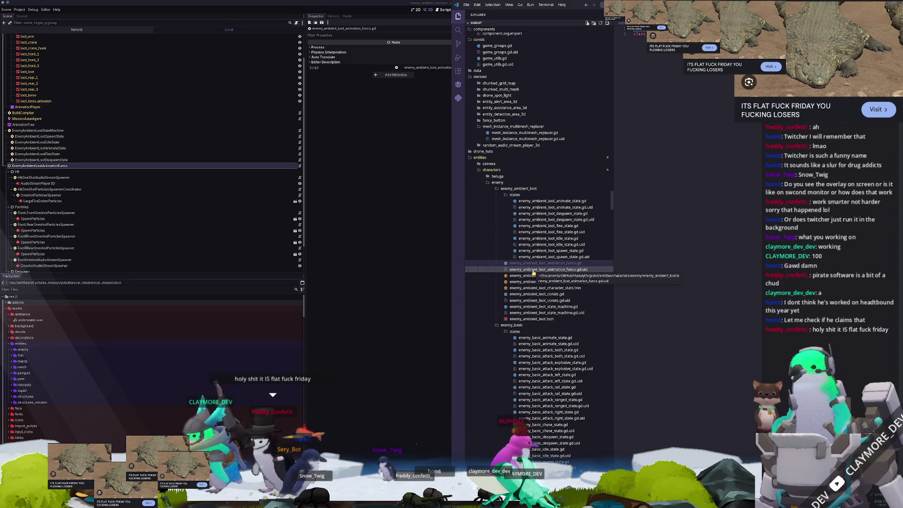
pyautogui.scroll(-9, 533, 273)
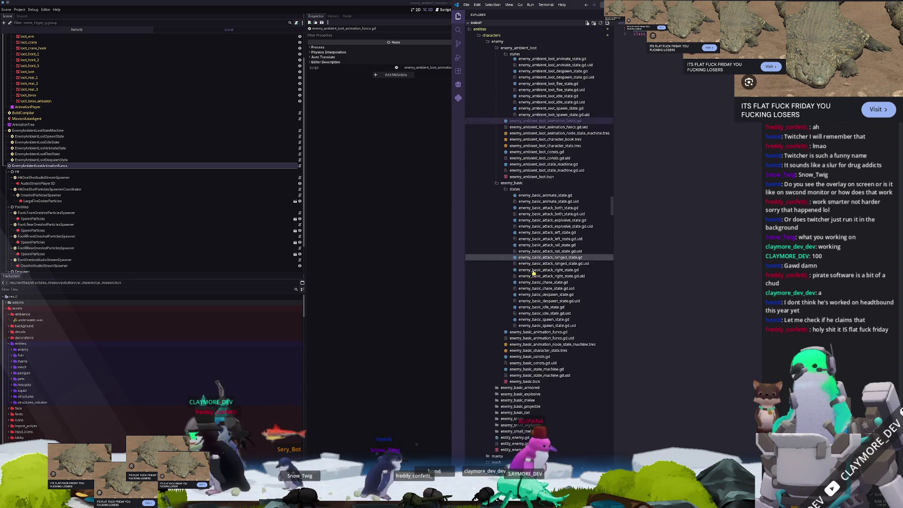
# Step: Shrink the third crocodile overlay in OBS, then open enemy_basic_animation_funcs.gd
pyautogui.hotkey('alt', 'Tab')
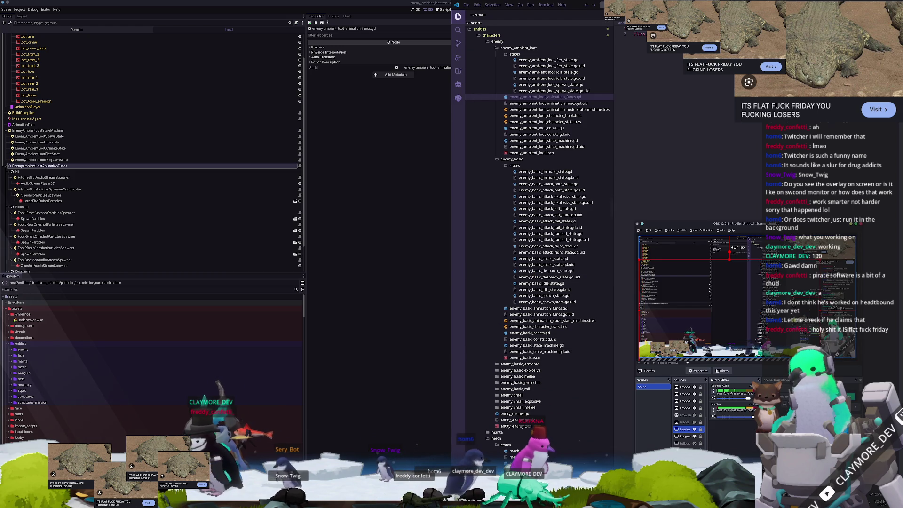
pyautogui.click(685, 401)
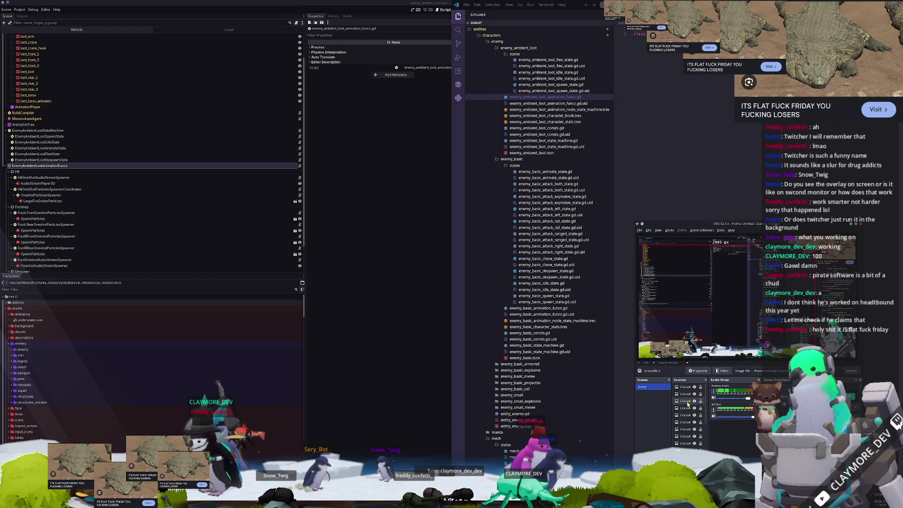
pyautogui.moveTo(758, 245)
pyautogui.mouseDown()
pyautogui.moveTo(752, 240)
pyautogui.moveTo(751, 349)
pyautogui.mouseUp()
pyautogui.moveTo(832, 326); pyautogui.dragTo(845, 347)
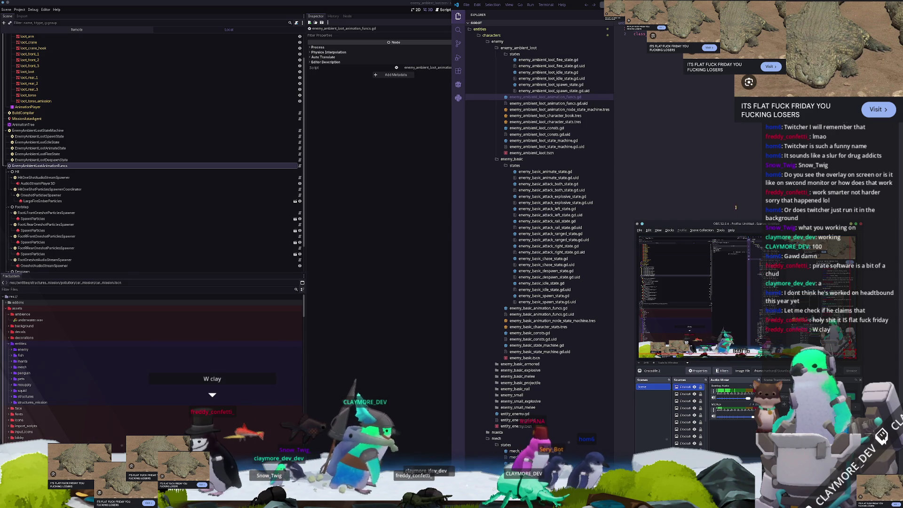
pyautogui.click(735, 217)
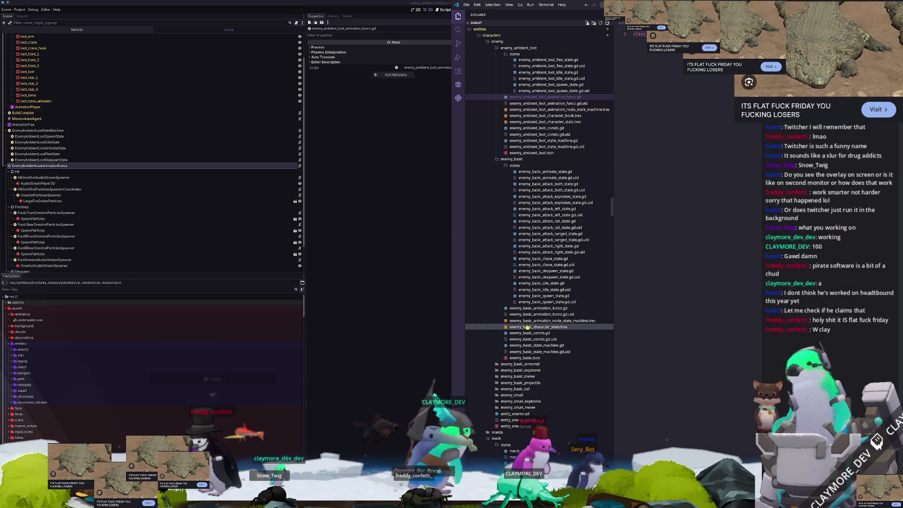
pyautogui.click(532, 309)
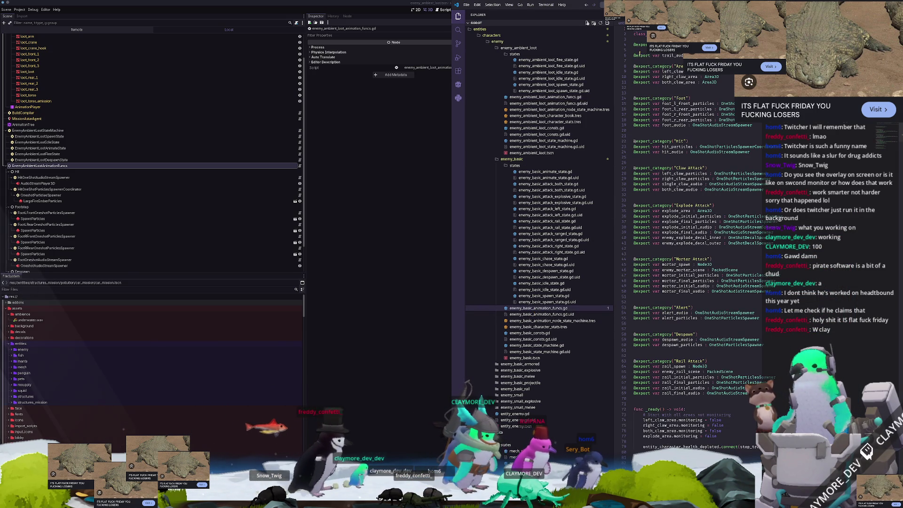
# Step: Paste the code copied from enemy_basic_animation_funcs.gd into enemy_ambient_loot_animation_funcs.gd and untile the window
pyautogui.press('Delete')
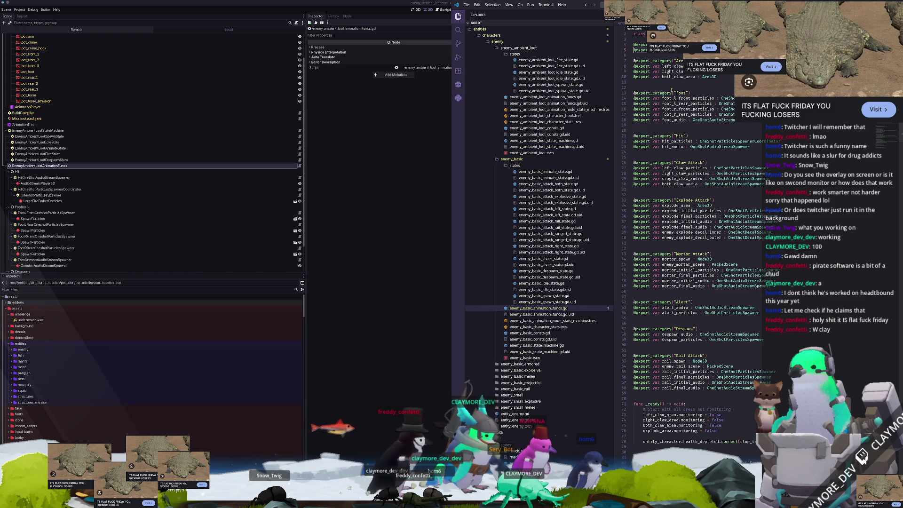
pyautogui.moveTo(647, 59)
pyautogui.mouseDown()
pyautogui.moveTo(716, 77)
pyautogui.moveTo(734, 342)
pyautogui.moveTo(783, 396)
pyautogui.moveTo(783, 440)
pyautogui.mouseUp()
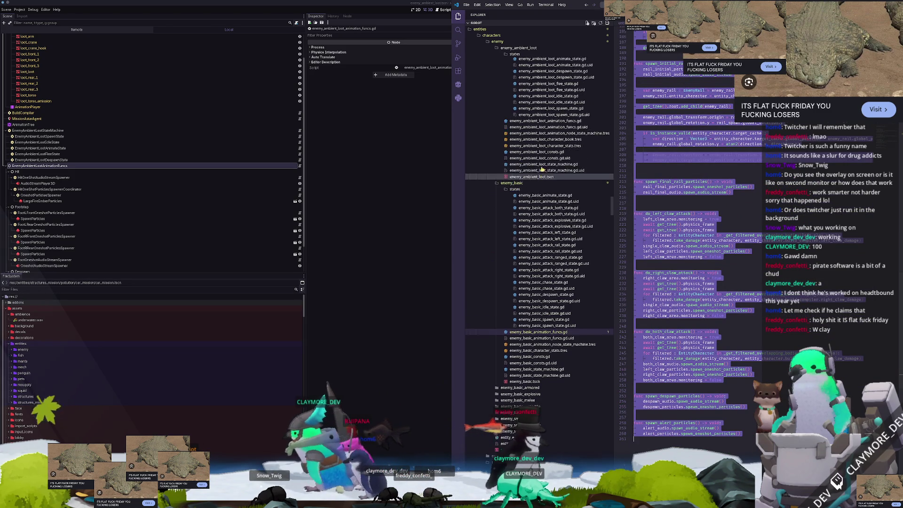
pyautogui.click(545, 133)
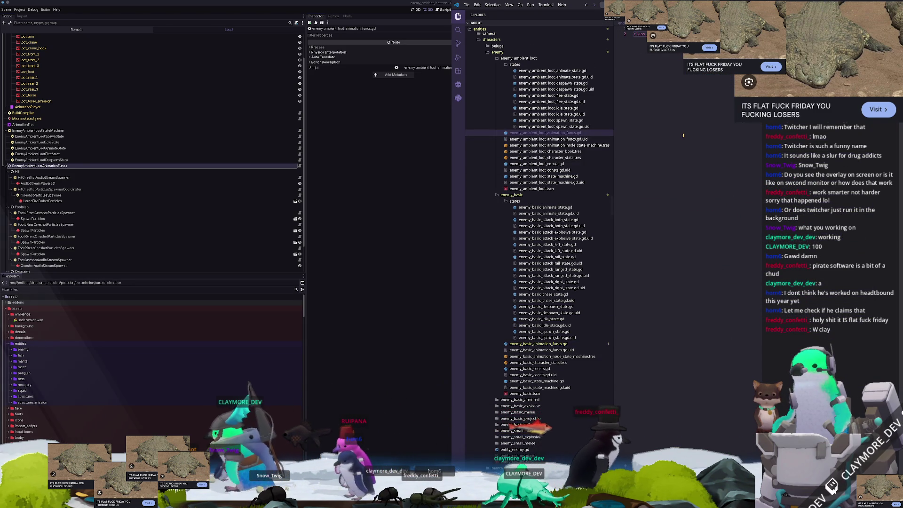
pyautogui.hotkey('ctrl', 'v')
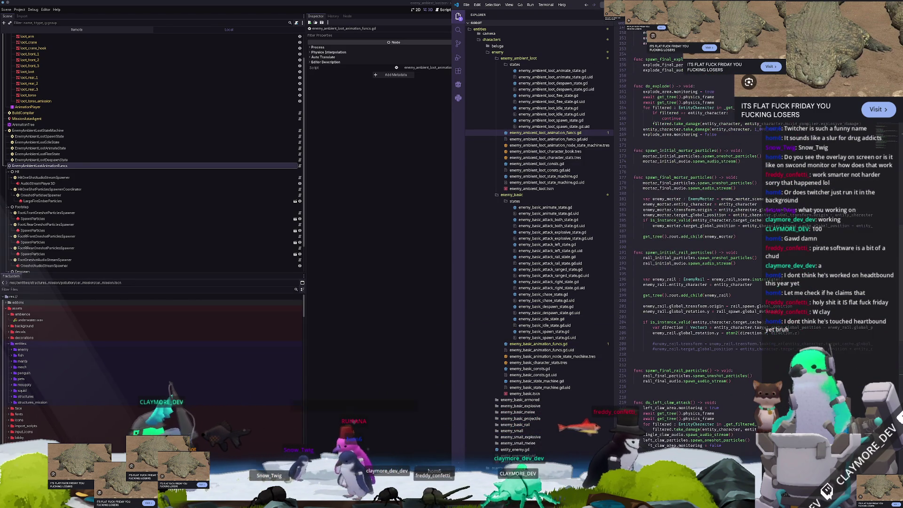
pyautogui.moveTo(800, 6)
pyautogui.mouseDown()
pyautogui.moveTo(537, 81)
pyautogui.moveTo(425, 155)
pyautogui.moveTo(329, 197)
pyautogui.moveTo(204, 223)
pyautogui.moveTo(389, 210)
pyautogui.moveTo(507, 160)
pyautogui.moveTo(506, 138)
pyautogui.mouseUp()
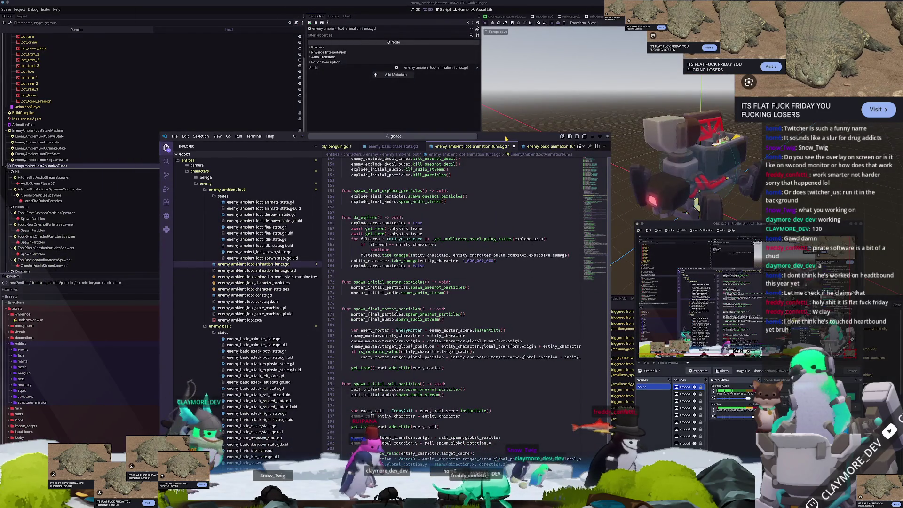
# Step: Widen the middle tile in the tiling layout and snap VS Code into it
pyautogui.press('super+t')
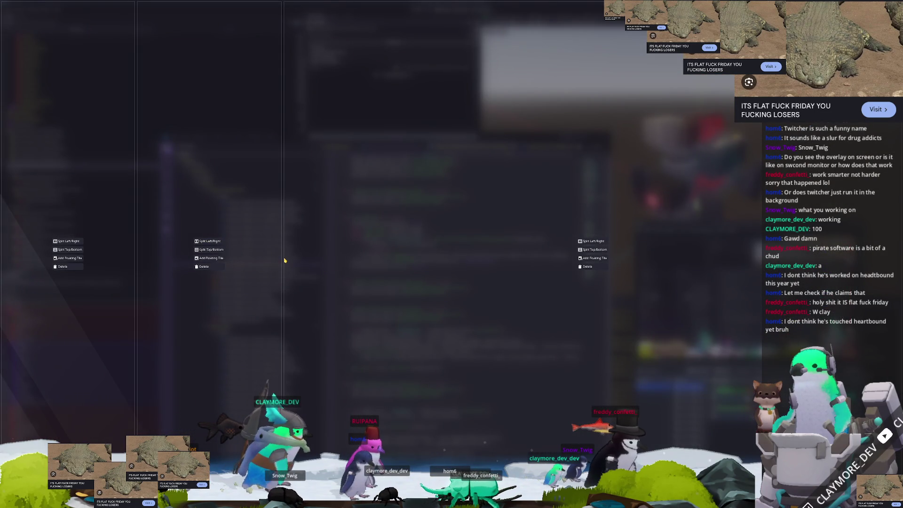
pyautogui.moveTo(284, 260); pyautogui.dragTo(578, 244)
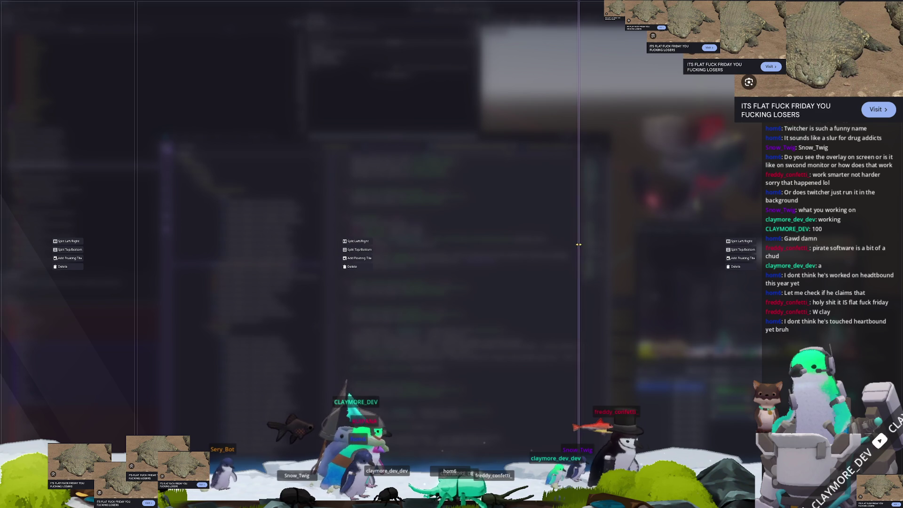
pyautogui.moveTo(136, 279)
pyautogui.mouseDown()
pyautogui.moveTo(335, 271)
pyautogui.moveTo(376, 249)
pyautogui.moveTo(451, 249)
pyautogui.moveTo(456, 258)
pyautogui.mouseUp()
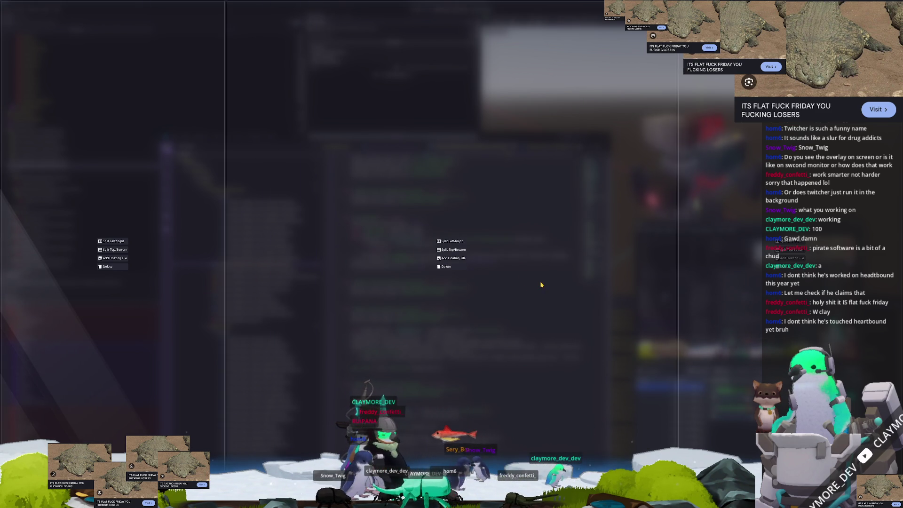
pyautogui.click(542, 285)
pyautogui.moveTo(497, 139); pyautogui.dragTo(560, 210)
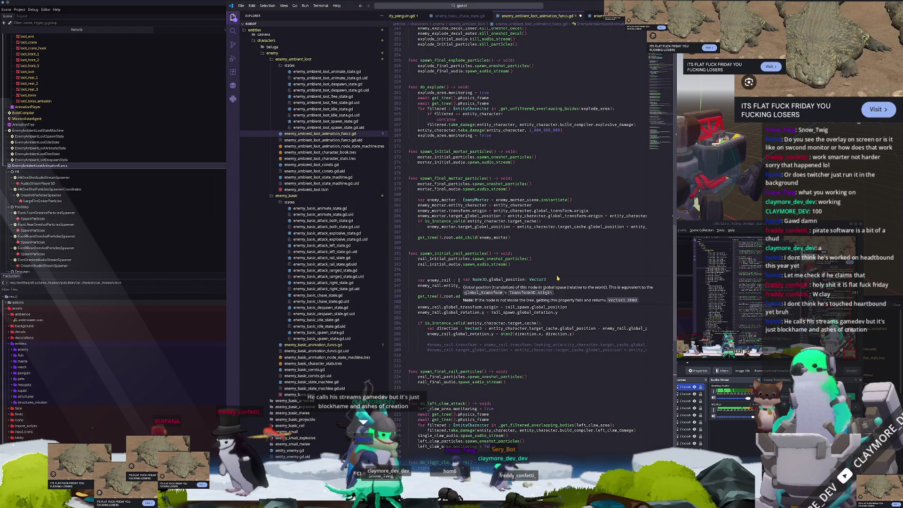
pyautogui.scroll(20, 595, 228)
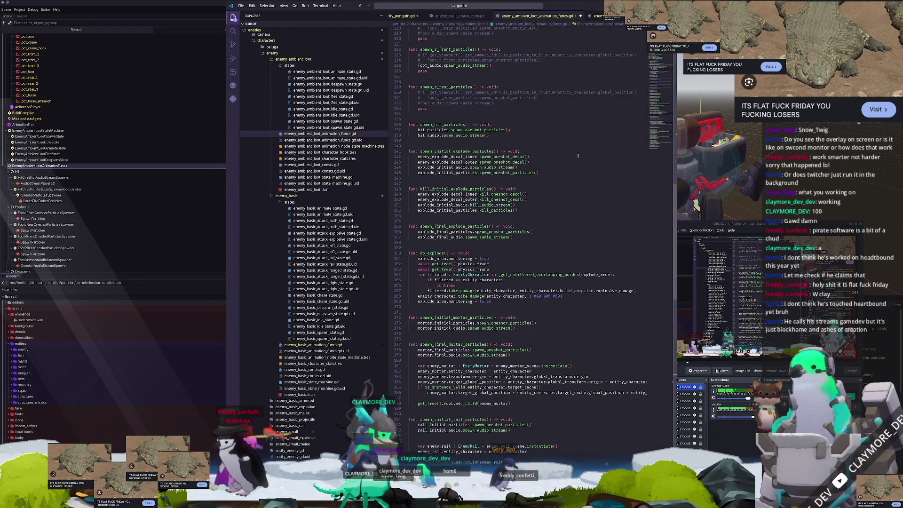
pyautogui.scroll(5, 519, 183)
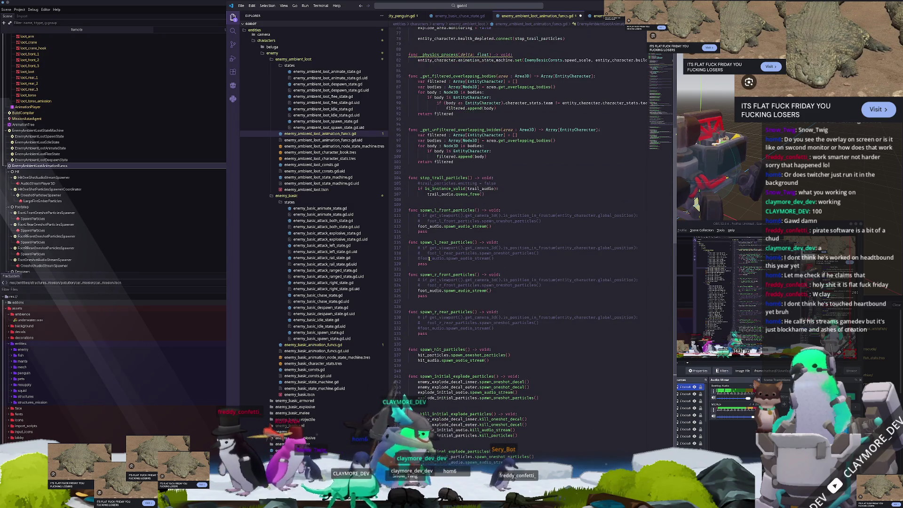
pyautogui.scroll(6, 419, 265)
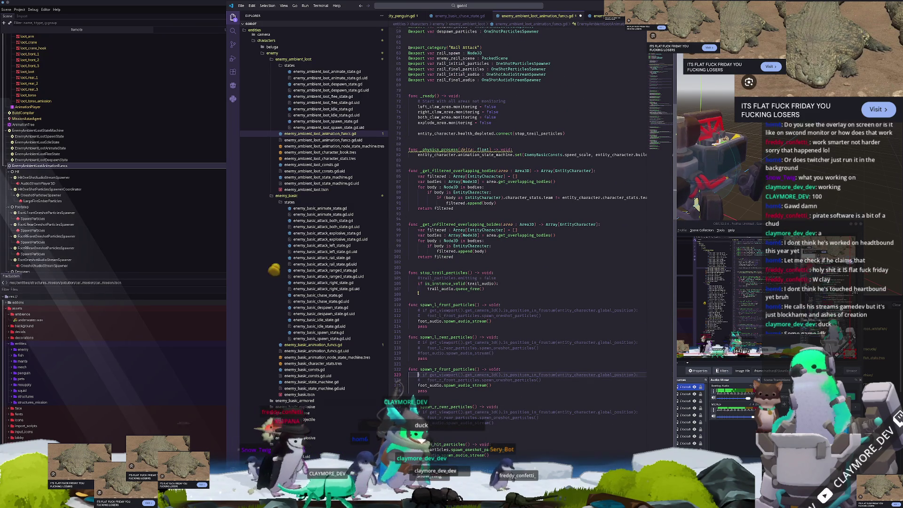
pyautogui.moveTo(418, 293); pyautogui.dragTo(417, 267)
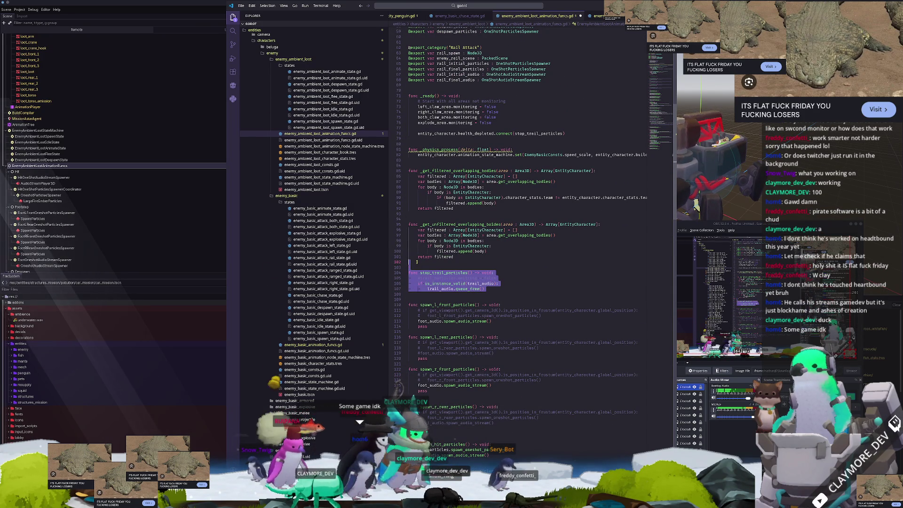
pyautogui.click(432, 265)
pyautogui.click(487, 288)
pyautogui.moveTo(412, 287); pyautogui.dragTo(407, 268)
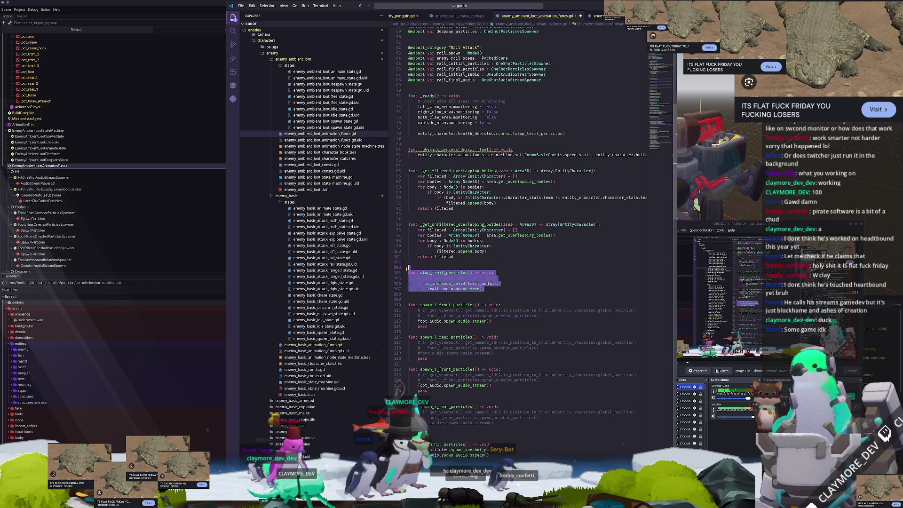
pyautogui.click(411, 264)
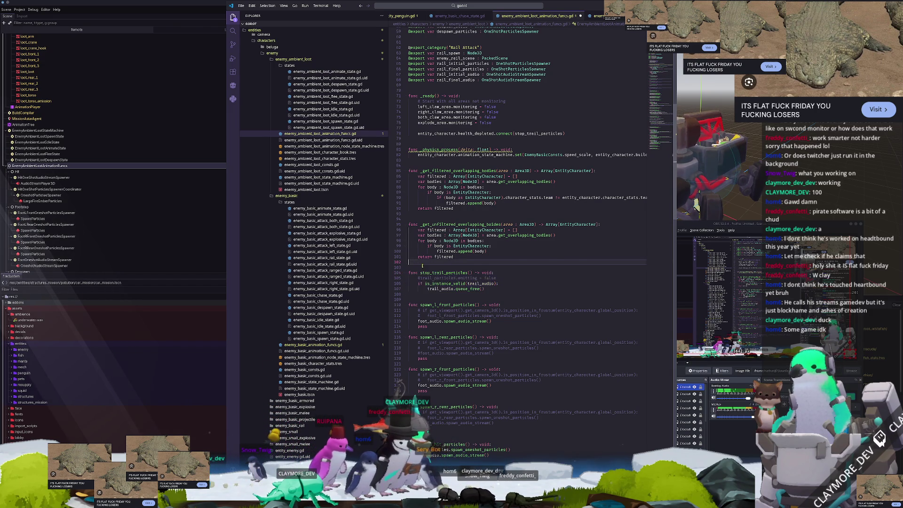
pyautogui.scroll(3, 412, 188)
pyautogui.scroll(2, 112, 163)
pyautogui.scroll(-4, 113, 163)
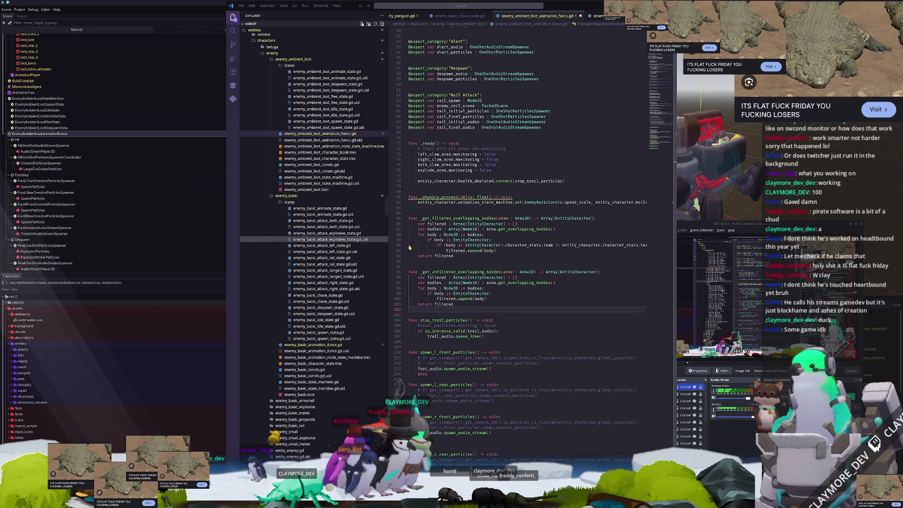
pyautogui.click(428, 210)
# Step: Delete the _get_filtered and unfiltered overlapping-bodies helper functions
pyautogui.click(430, 207)
pyautogui.press('Down')
pyautogui.press('Down')
pyautogui.hotkey('shift', 'Down')
pyautogui.hotkey('shift', 'Down')
pyautogui.hotkey('shift', 'Down')
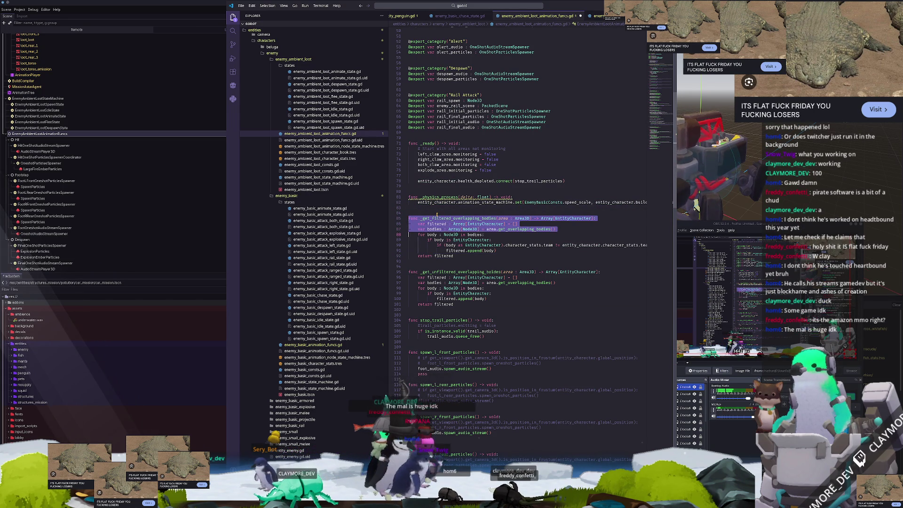
pyautogui.hotkey('shift', 'Down')
pyautogui.hotkey('shift', 'Down')
pyautogui.hotkey('shift', 'Down')
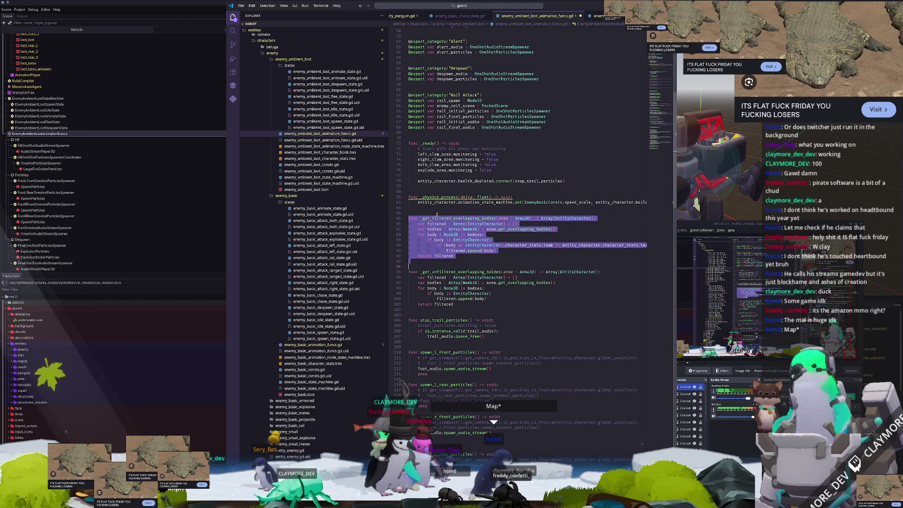
pyautogui.hotkey('shift', 'Down')
pyautogui.hotkey('shift', 'Down')
pyautogui.hotkey('shift', 'Down')
pyautogui.hotkey('shift', 'Down')
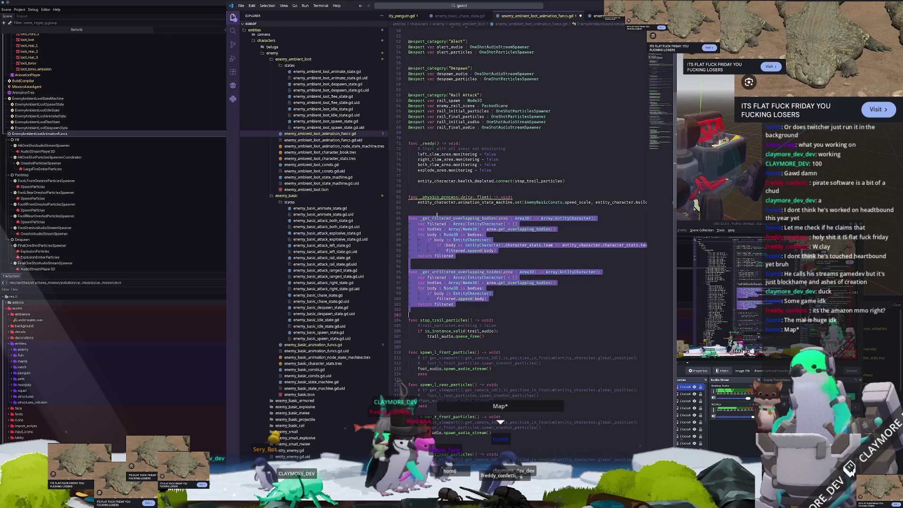
pyautogui.hotkey('ctrl', 'x')
# Step: Remove the Rail Attack export group, including rail_final_audio
pyautogui.press('Up')
pyautogui.press('Up')
pyautogui.press('Up')
pyautogui.press('Up')
pyautogui.press('Up')
pyautogui.press('Up')
pyautogui.hotkey('shift', 'Up')
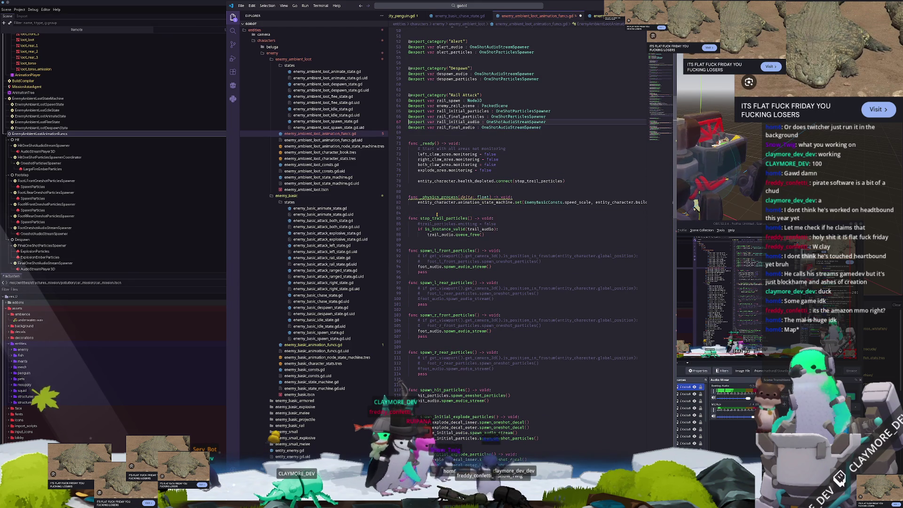
pyautogui.hotkey('shift', 'Up')
pyautogui.hotkey('shift', 'Up')
pyautogui.hotkey('shift', 'Up')
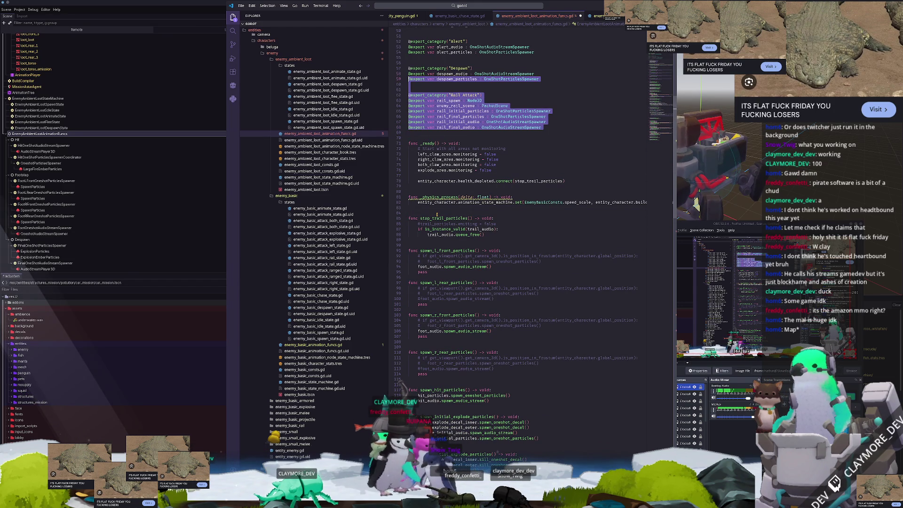
pyautogui.hotkey('ctrl', 'x')
pyautogui.press('Up')
pyautogui.press('Up')
pyautogui.press('Up')
pyautogui.press('Up')
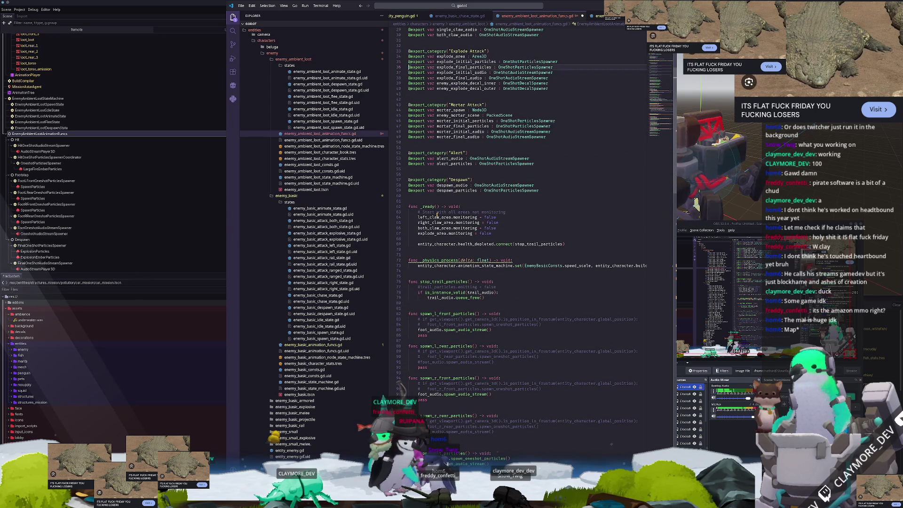
pyautogui.press('Down')
pyautogui.press('Down')
pyautogui.press('Down')
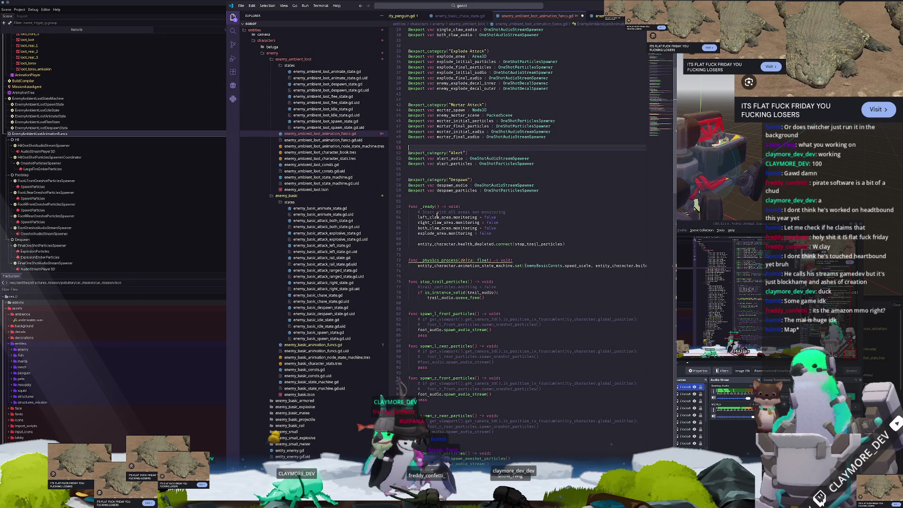
pyautogui.press('Up')
pyautogui.press('Up')
pyautogui.press('Up')
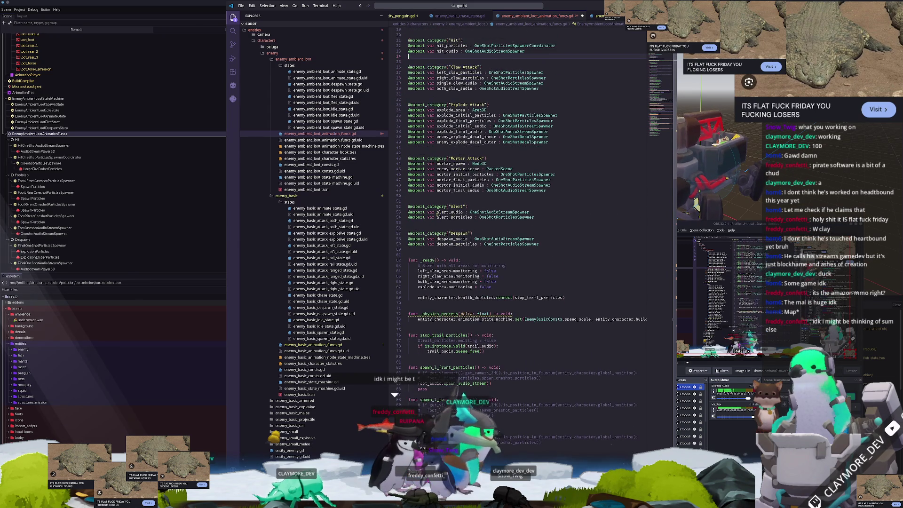
# Step: Delete the Claw Attack export block and its trailing blank lines
pyautogui.press('Up')
pyautogui.press('Up')
pyautogui.press('Up')
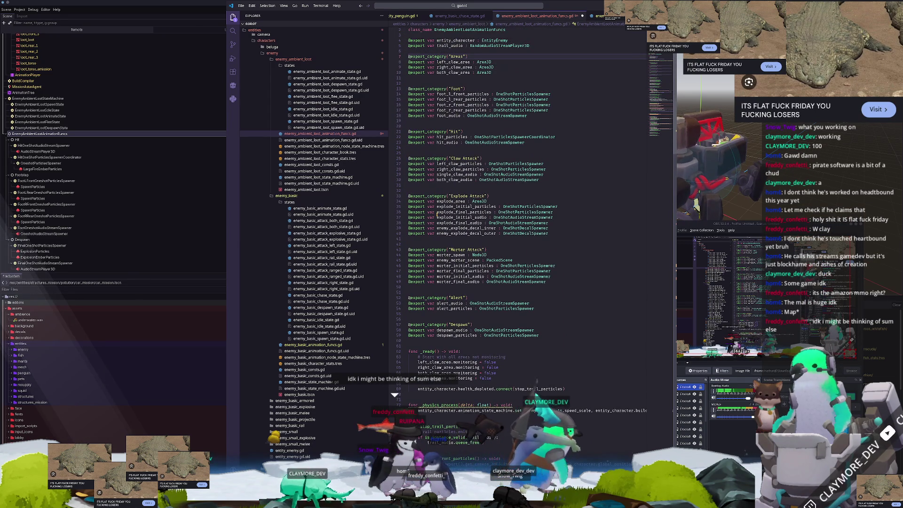
pyautogui.press('Up')
pyautogui.press('Up')
pyautogui.press('Up')
pyautogui.press('Down')
pyautogui.press('Down')
pyautogui.press('Down')
pyautogui.hotkey('shift', 'Down')
pyautogui.hotkey('shift', 'Down')
pyautogui.hotkey('shift', 'Down')
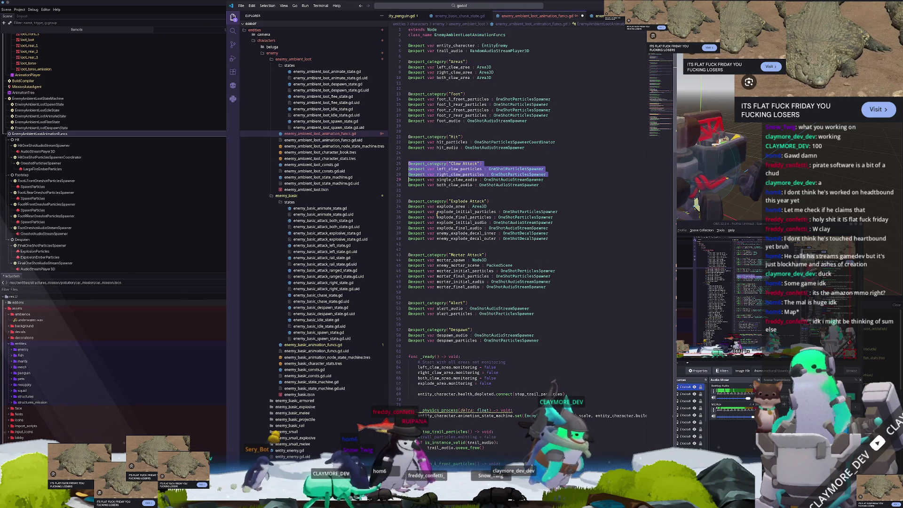
pyautogui.hotkey('shift', 'Down')
pyautogui.hotkey('shift', 'Down')
pyautogui.press('BackSpace')
pyautogui.press('BackSpace')
pyautogui.press('Delete')
# Step: Delete the Explode Attack and Mortar Attack export blocks
pyautogui.press('Down')
pyautogui.hotkey('shift', 'Down')
pyautogui.hotkey('shift', 'Down')
pyautogui.hotkey('shift', 'Down')
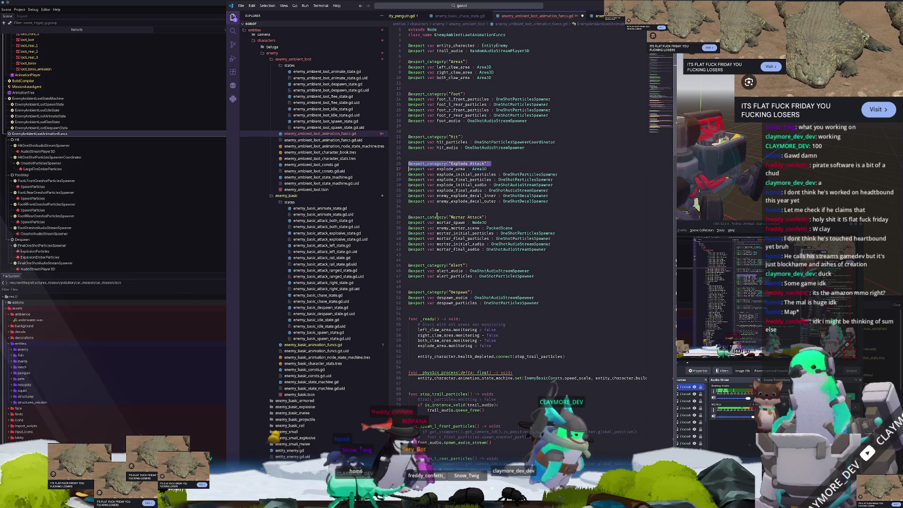
pyautogui.hotkey('shift', 'Down')
pyautogui.hotkey('shift', 'Down')
pyautogui.hotkey('shift', 'Down')
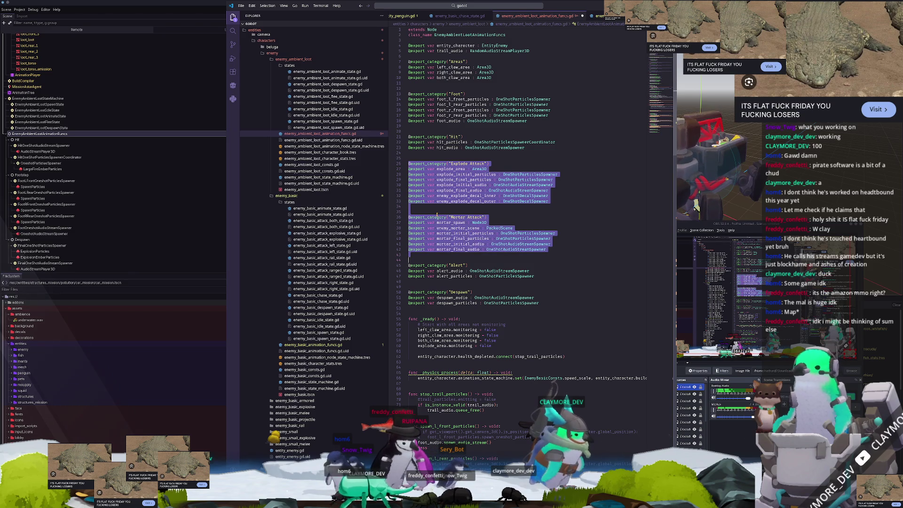
pyautogui.press('BackSpace')
pyautogui.press('BackSpace')
pyautogui.press('Up')
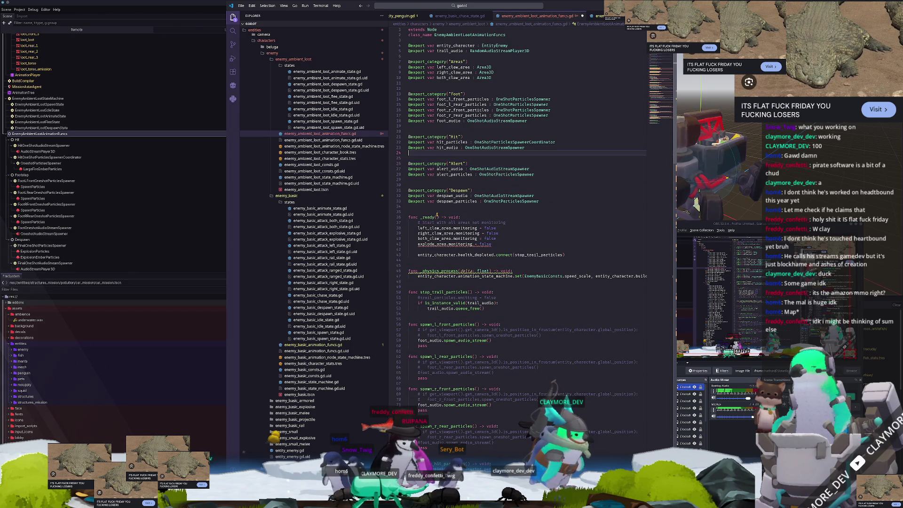
# Step: Remove the Areas export block and the extra blank line near the top
pyautogui.press('Up')
pyautogui.press('Up')
pyautogui.press('Up')
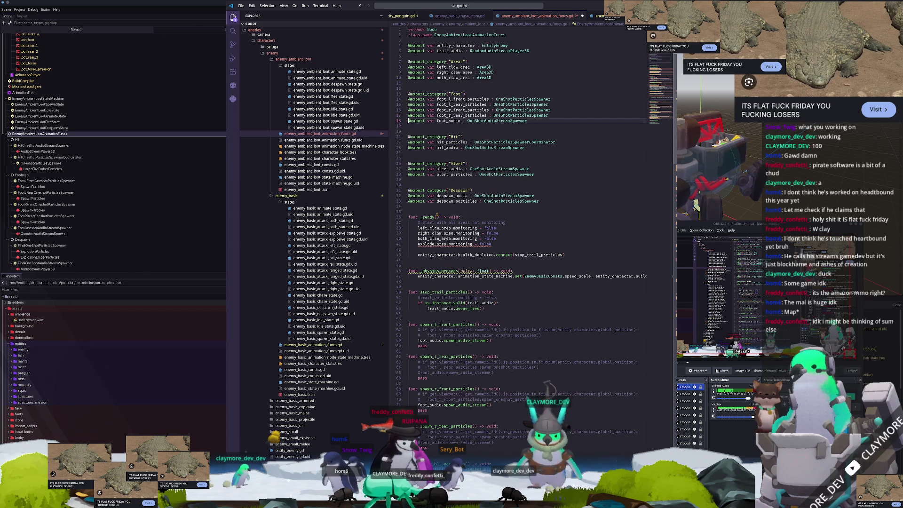
pyautogui.press('Up')
pyautogui.press('Up')
pyautogui.press('Up')
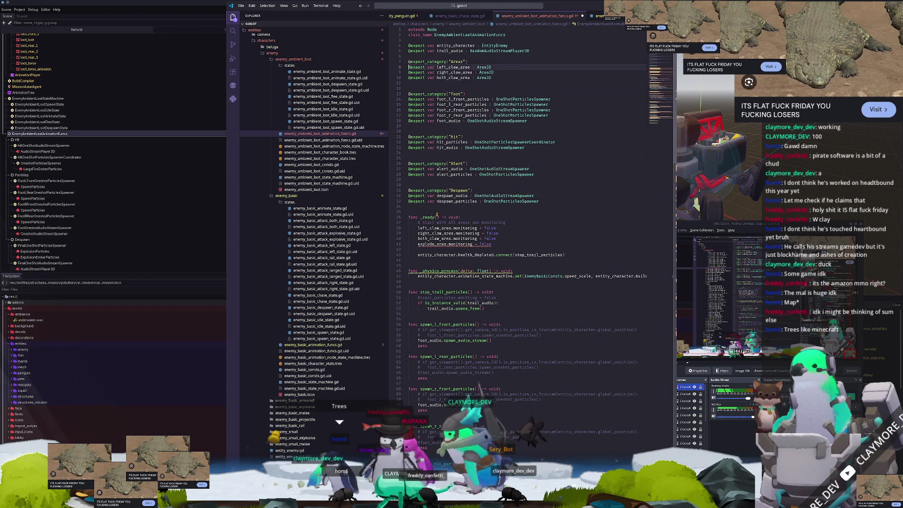
pyautogui.press('Return')
pyautogui.press('Down')
pyautogui.press('Down')
pyautogui.press('Down')
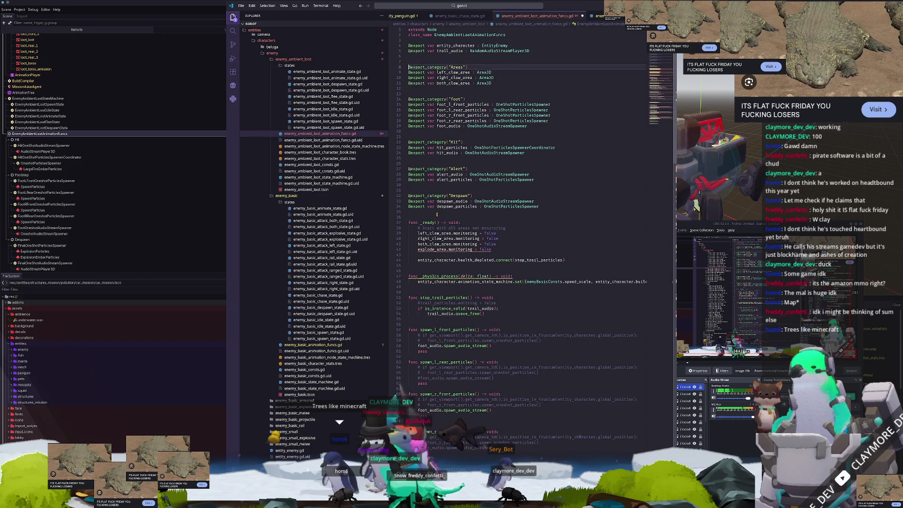
pyautogui.press('Down')
pyautogui.hotkey('shift', 'Up')
pyautogui.hotkey('shift', 'Up')
pyautogui.hotkey('shift', 'Up')
pyautogui.press('BackSpace')
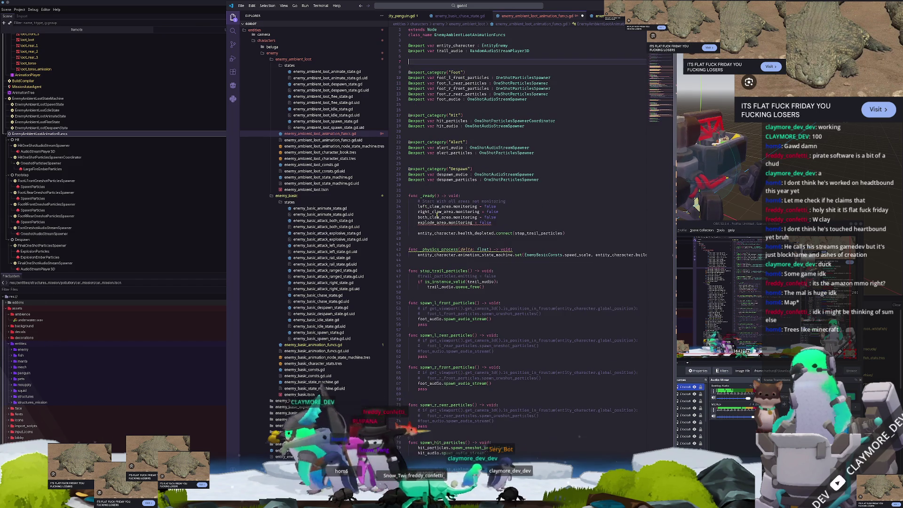
pyautogui.press('BackSpace')
# Step: Delete the four claw and explode area-monitoring lines from _ready
pyautogui.press('Down')
pyautogui.press('Down')
pyautogui.press('Down')
pyautogui.press('Down')
pyautogui.press('Down')
pyautogui.press('Down')
pyautogui.hotkey('shift', 'Up')
pyautogui.hotkey('shift', 'Up')
pyautogui.hotkey('shift', 'Up')
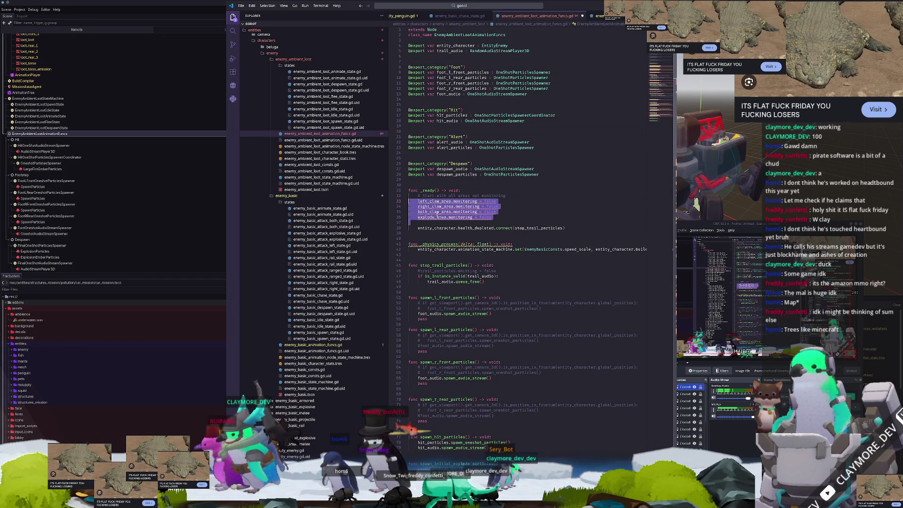
pyautogui.press('BackSpace')
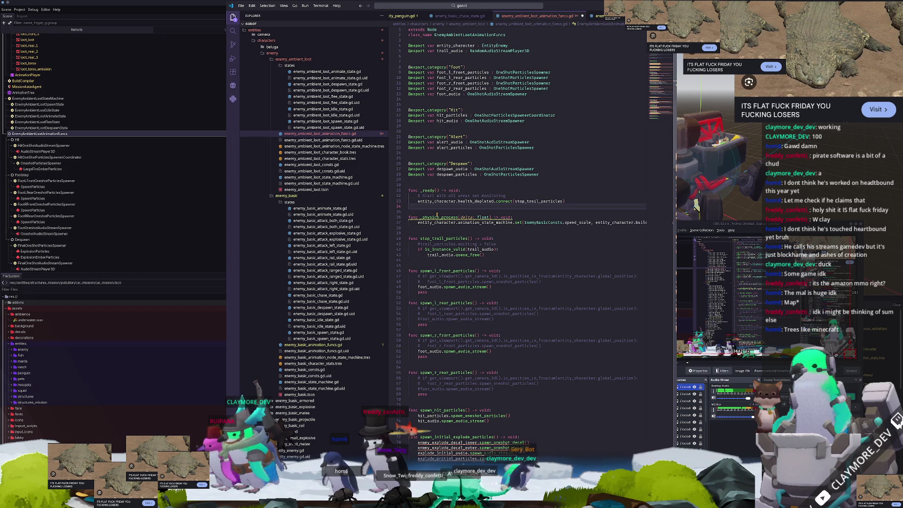
pyautogui.press('Up')
pyautogui.press('Up')
pyautogui.press('Up')
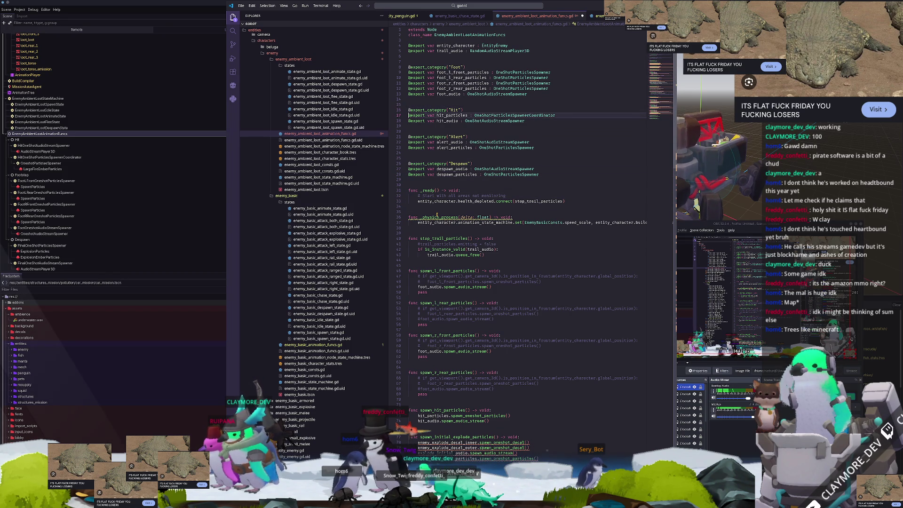
pyautogui.press('Down')
pyautogui.press('Down')
pyautogui.press('Down')
pyautogui.press('Down')
pyautogui.press('Down')
pyautogui.press('Down')
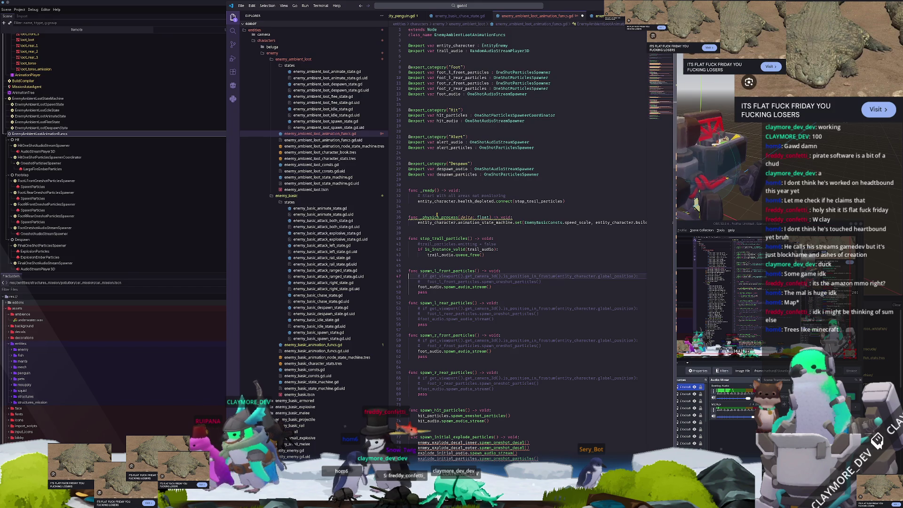
# Step: Fix the stray character on line 47 and toggle comments on lines in spawn_l_rear_particles
pyautogui.press('Delete')
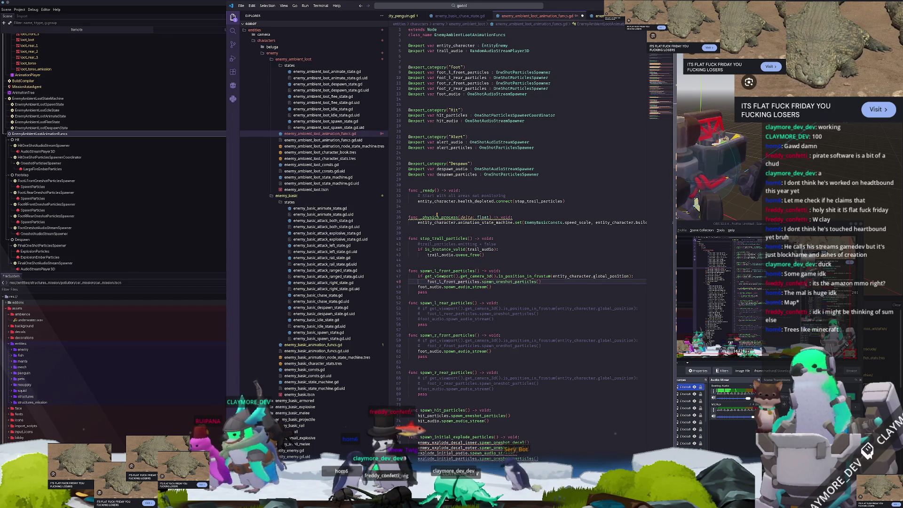
pyautogui.press('Down')
pyautogui.press('Down')
pyautogui.press('Down')
pyautogui.hotkey('shift', 'Down')
pyautogui.hotkey('shift', 'Down')
pyautogui.hotkey('shift', 'End')
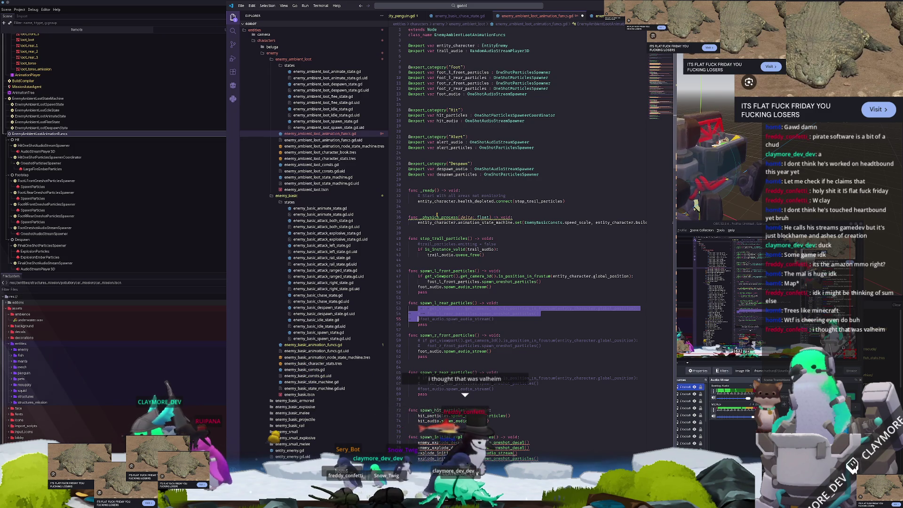
pyautogui.hotkey('ctrl', '/')
pyautogui.press('Escape')
# Step: Toggle comments on the marked lines in spawn_r_front_particles and spawn_r_rear_particles
pyautogui.press('Down')
pyautogui.press('Down')
pyautogui.press('Down')
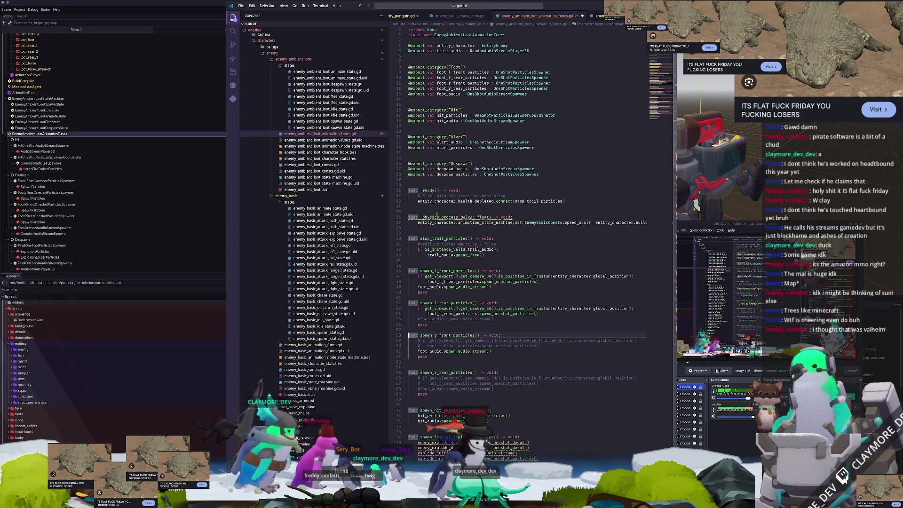
pyautogui.hotkey('shift', 'Down')
pyautogui.hotkey('shift', 'End')
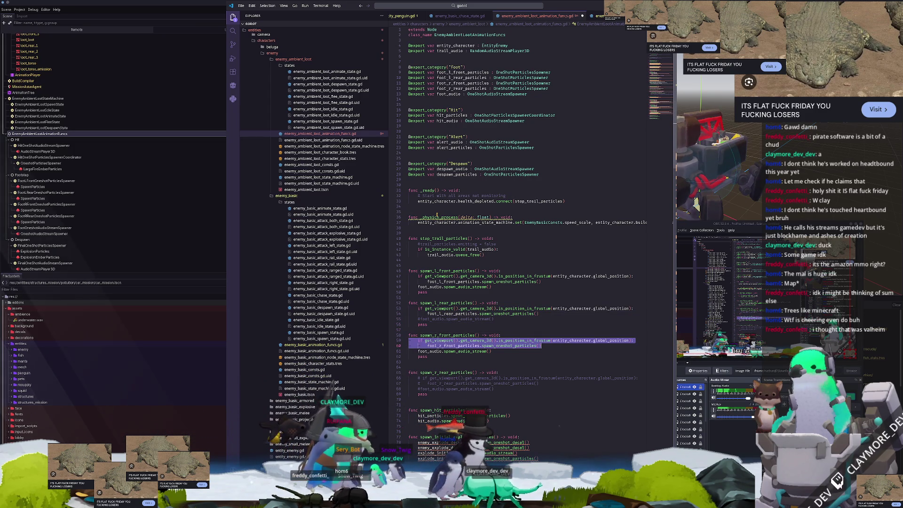
pyautogui.hotkey('ctrl', '/')
pyautogui.press('Down')
pyautogui.press('Down')
pyautogui.press('Down')
pyautogui.press('Down')
pyautogui.hotkey('shift', 'Down')
pyautogui.hotkey('shift', 'Down')
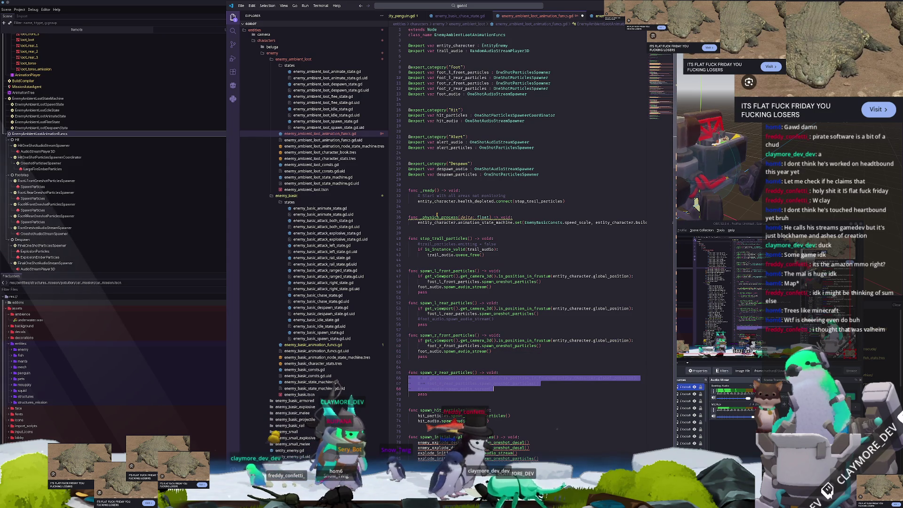
pyautogui.press('Escape')
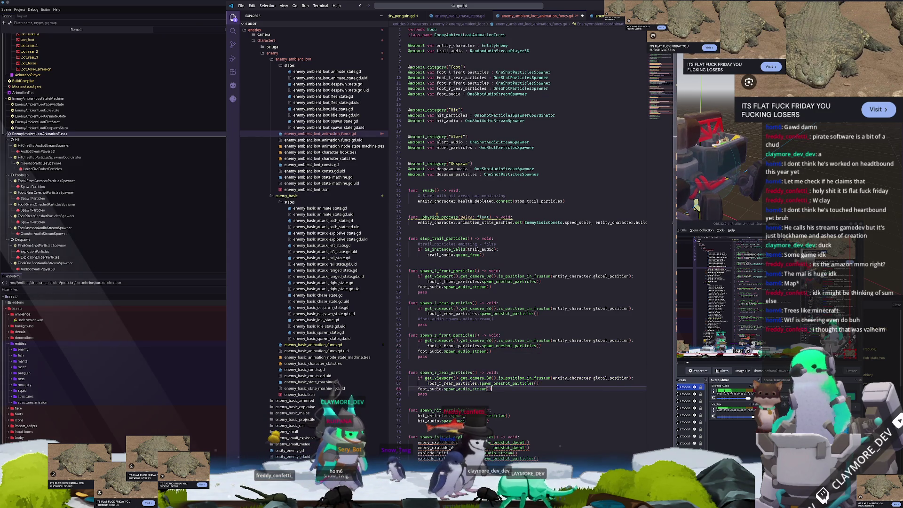
pyautogui.press('Down')
pyautogui.press('Down')
pyautogui.scroll(-3, 320, 235)
# Step: Delete the leftover explode, mortar, rail and claw attack functions after spawn_hit_particles
pyautogui.scroll(-5, 470, 282)
pyautogui.moveTo(425, 335)
pyautogui.mouseDown()
pyautogui.moveTo(470, 365)
pyautogui.moveTo(517, 376)
pyautogui.moveTo(523, 365)
pyautogui.moveTo(529, 376)
pyautogui.moveTo(537, 336)
pyautogui.moveTo(547, 356)
pyautogui.moveTo(471, 353)
pyautogui.moveTo(435, 372)
pyautogui.moveTo(419, 397)
pyautogui.mouseUp()
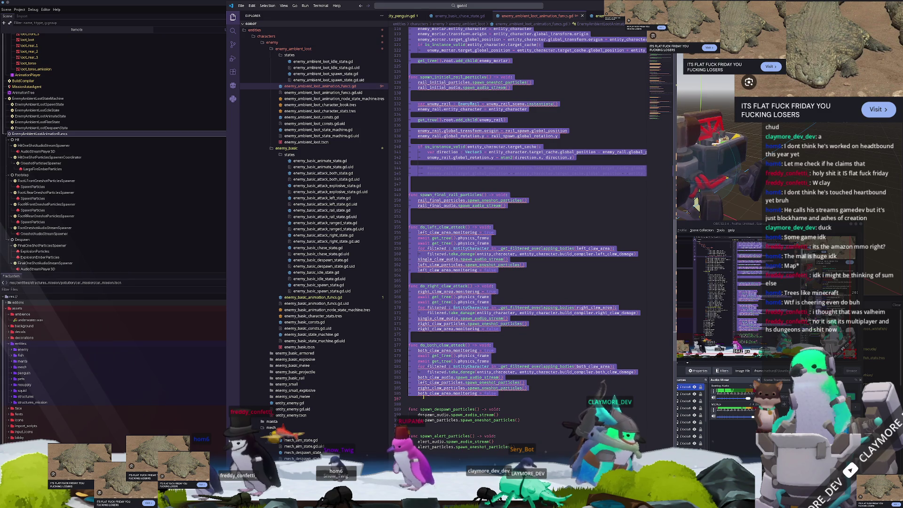
pyautogui.press('BackSpace')
pyautogui.scroll(5, 534, 333)
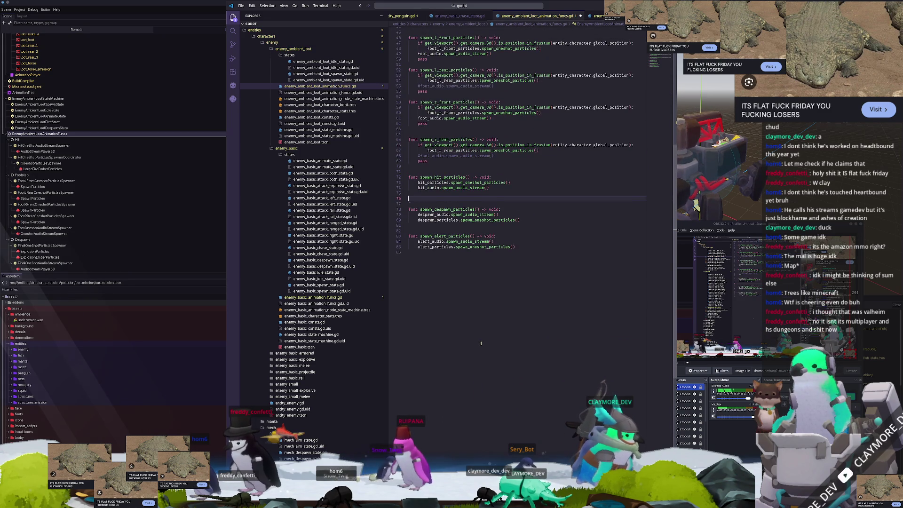
pyautogui.scroll(13, 534, 333)
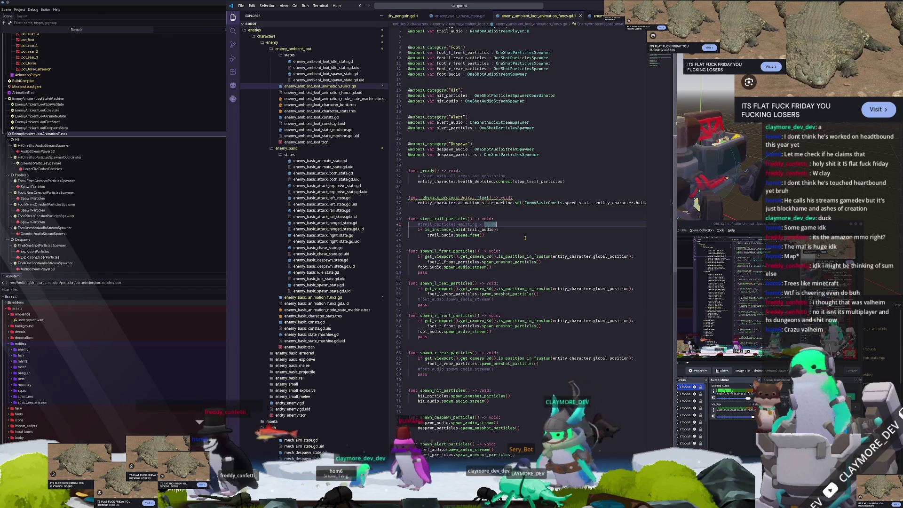
pyautogui.hotkey('ctrl', 'z')
pyautogui.hotkey('ctrl', 'z')
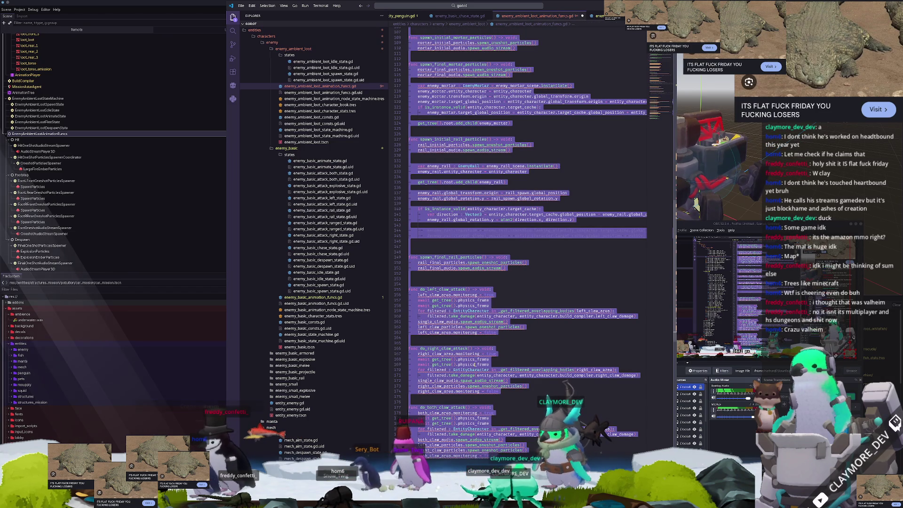
pyautogui.scroll(14, 474, 364)
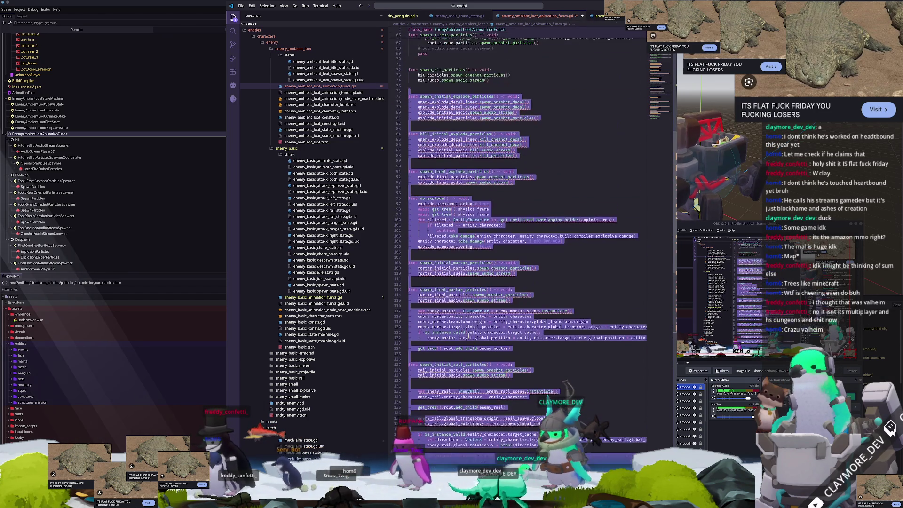
pyautogui.scroll(4, 470, 333)
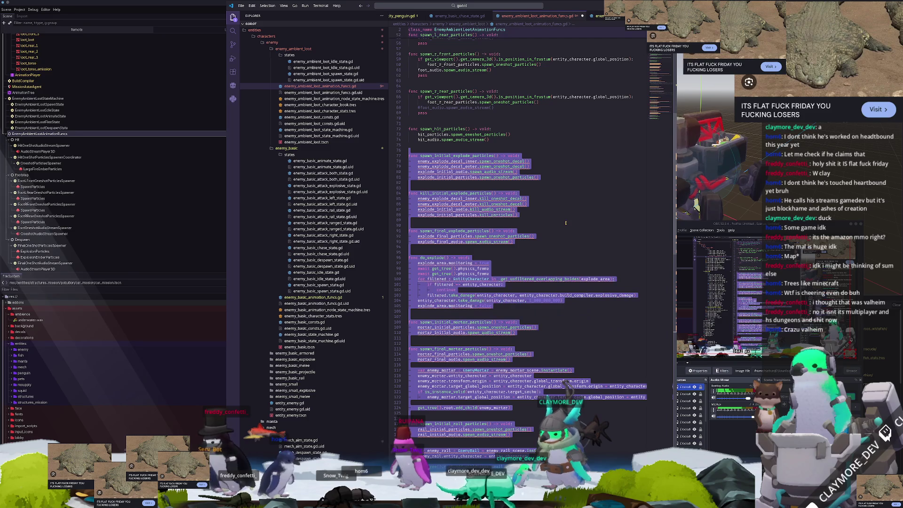
pyautogui.scroll(10, 566, 225)
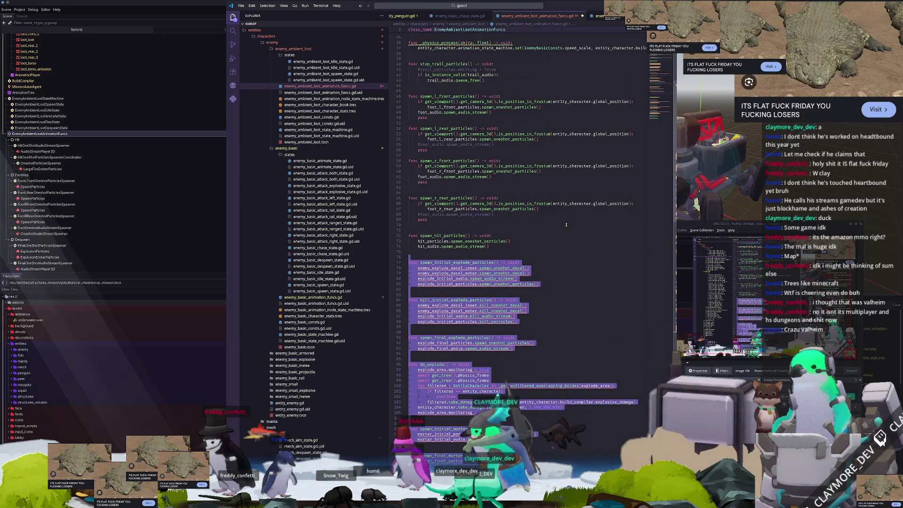
pyautogui.scroll(7, 566, 225)
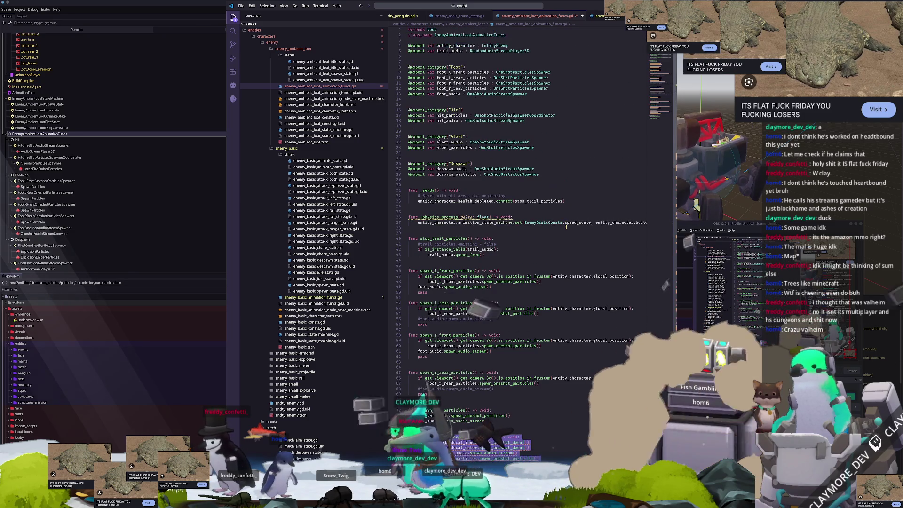
pyautogui.press('Delete')
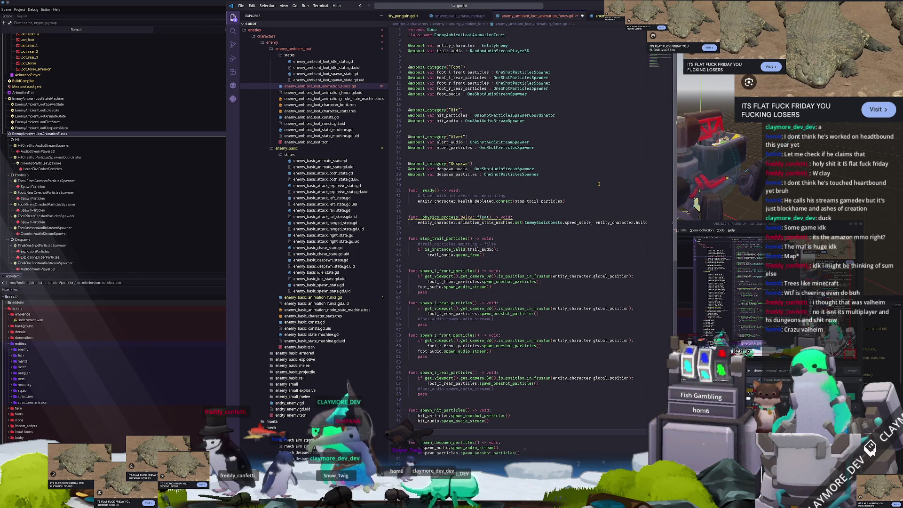
# Step: Remove the blank line before spawn_despawn_particles and save the script
pyautogui.press('Delete')
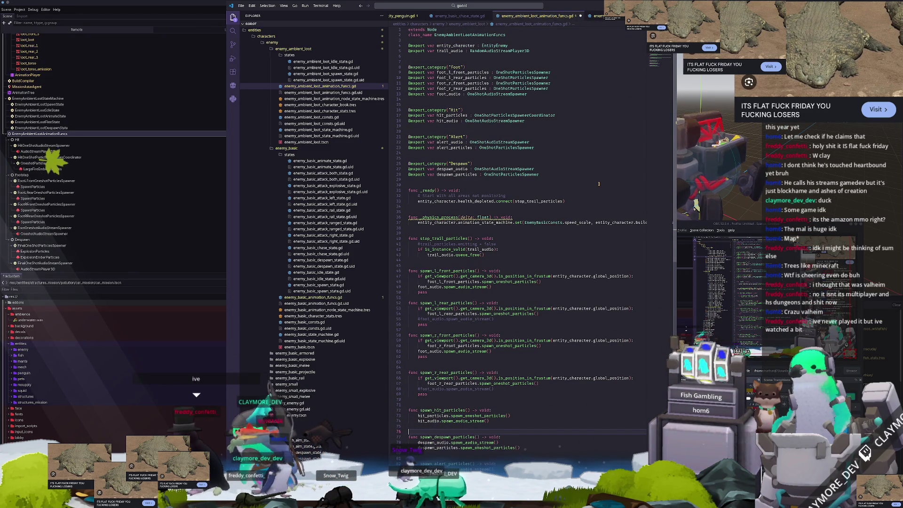
pyautogui.hotkey('ctrl', 's')
pyautogui.scroll(-5, 599, 183)
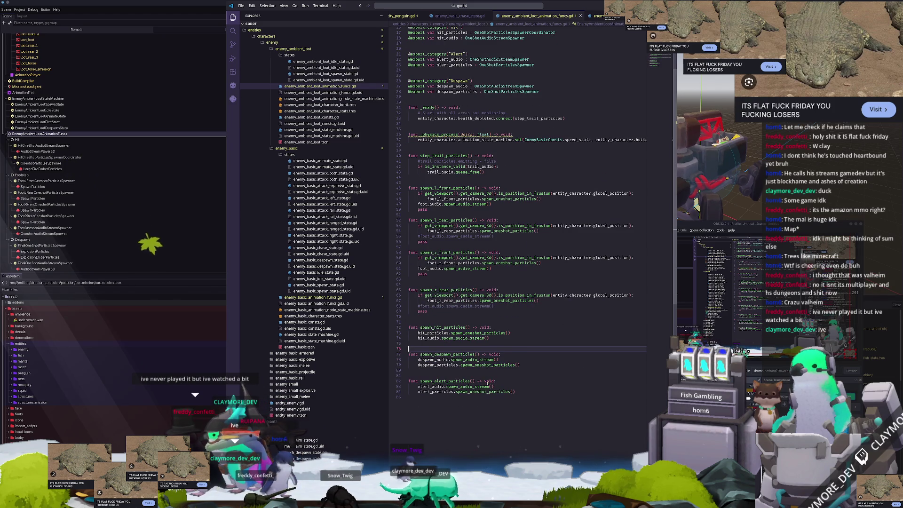
pyautogui.click(460, 398)
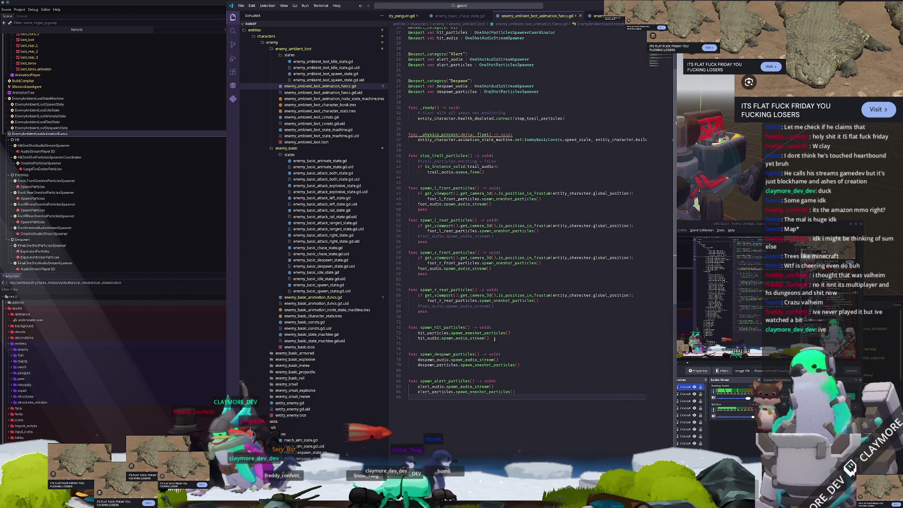
# Step: Review the pass lines in the hit, despawn and alert functions
pyautogui.scroll(5, 494, 338)
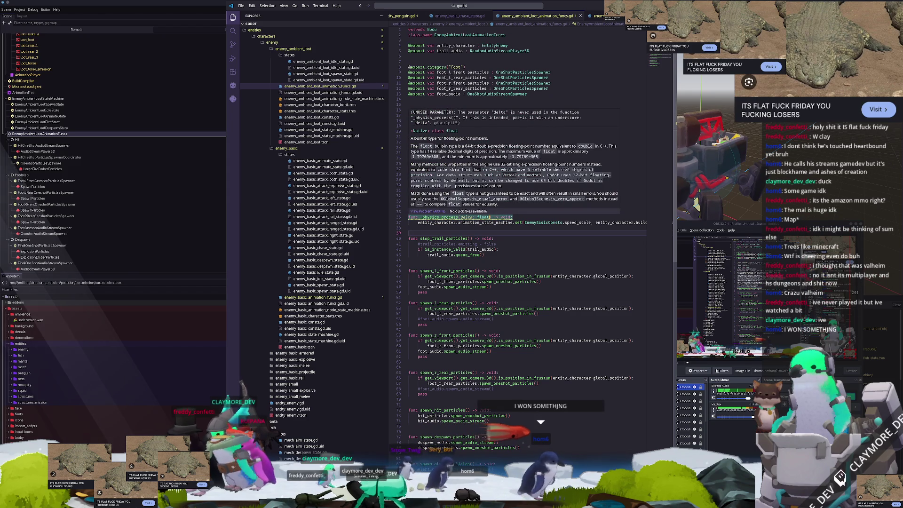
pyautogui.click(490, 218)
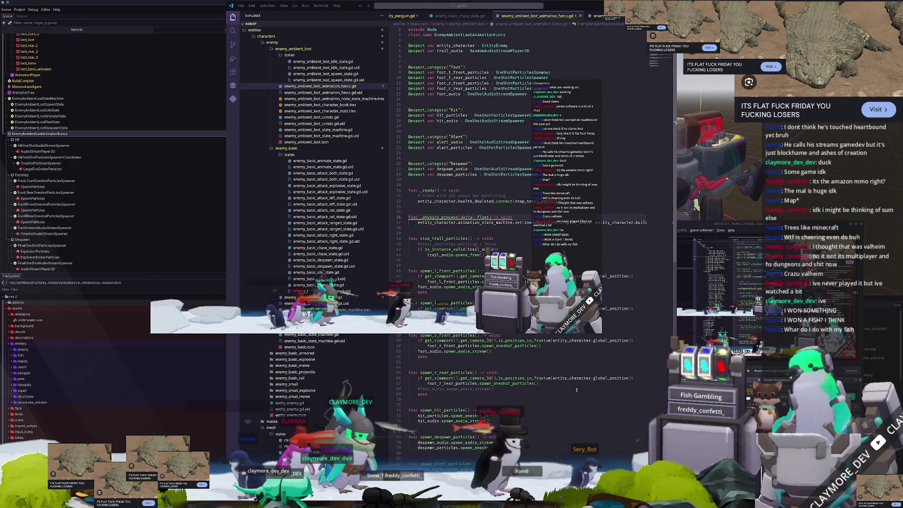
pyautogui.click(517, 389)
pyautogui.click(539, 359)
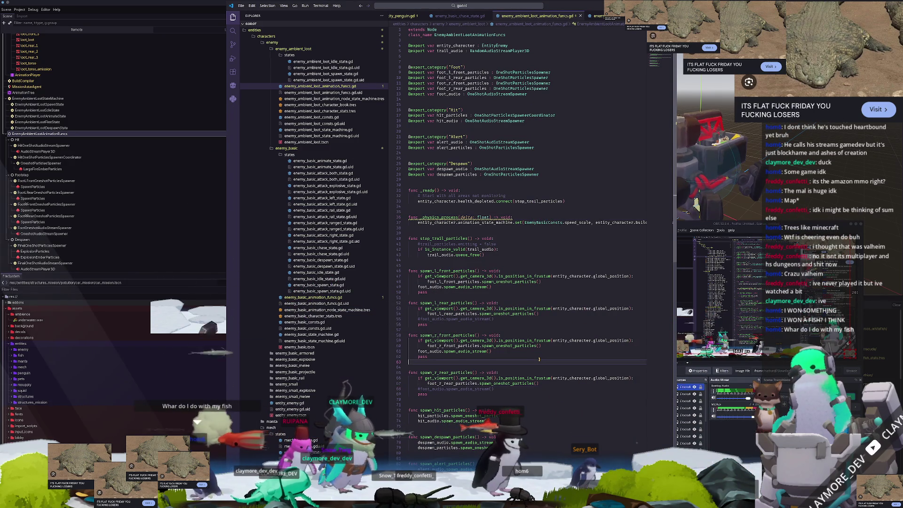
pyautogui.click(441, 395)
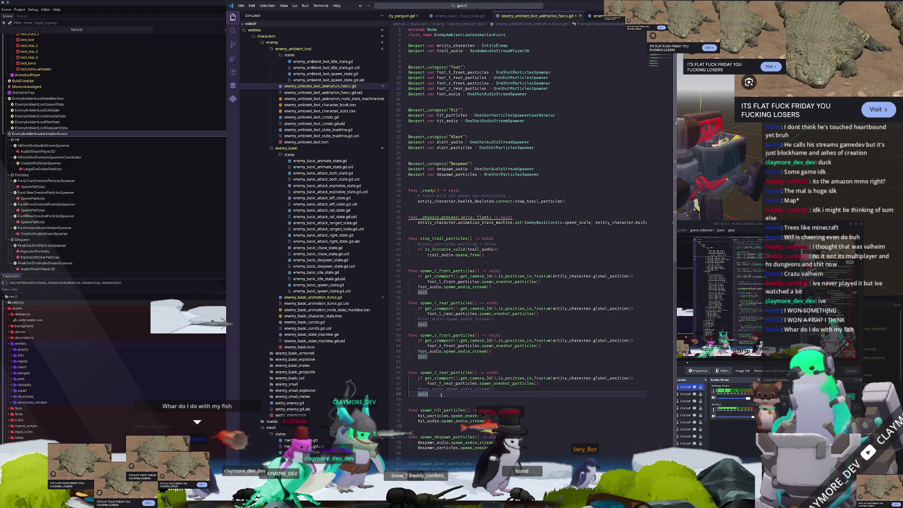
pyautogui.doubleClick(441, 395)
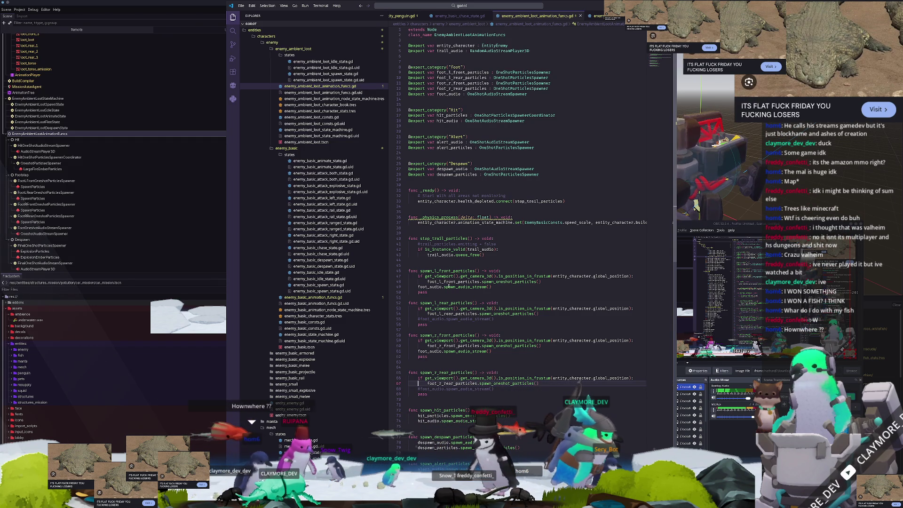
pyautogui.moveTo(445, 284)
pyautogui.click(436, 258)
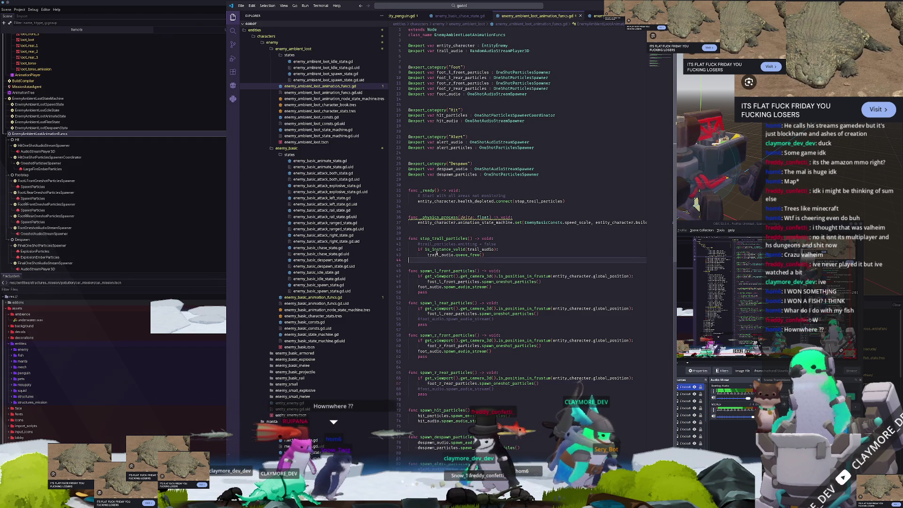
pyautogui.click(442, 211)
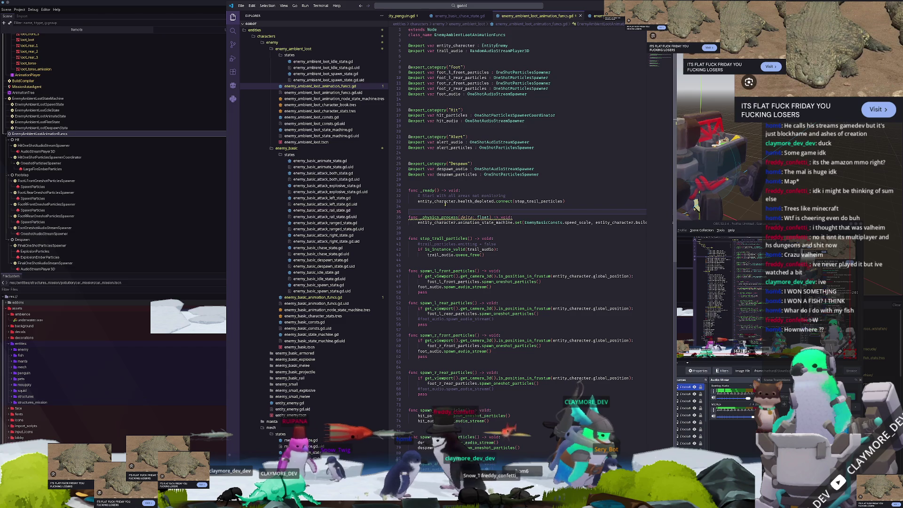
pyautogui.hotkey('alt', 'Tab')
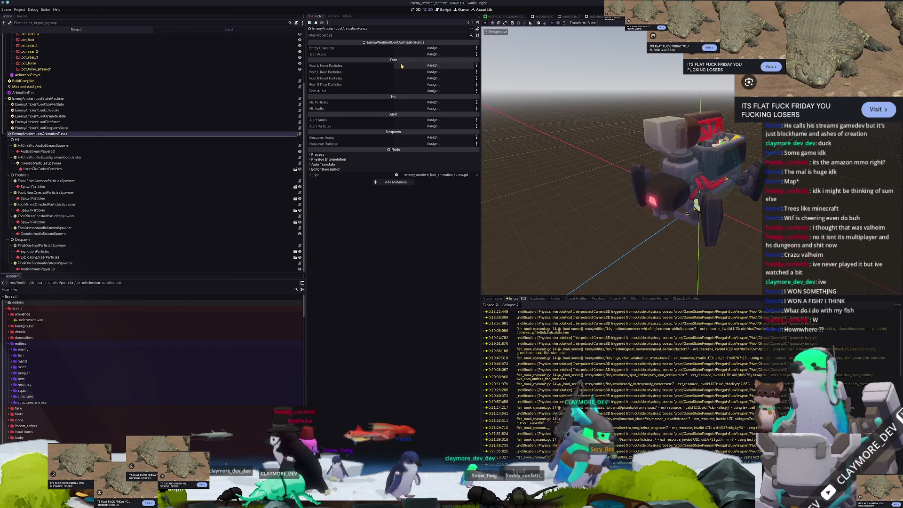
# Step: Assign EnemyAmbientLoot as the node's Entity Character in Godot, then return to VS Code
pyautogui.click(433, 47)
pyautogui.doubleClick(428, 188)
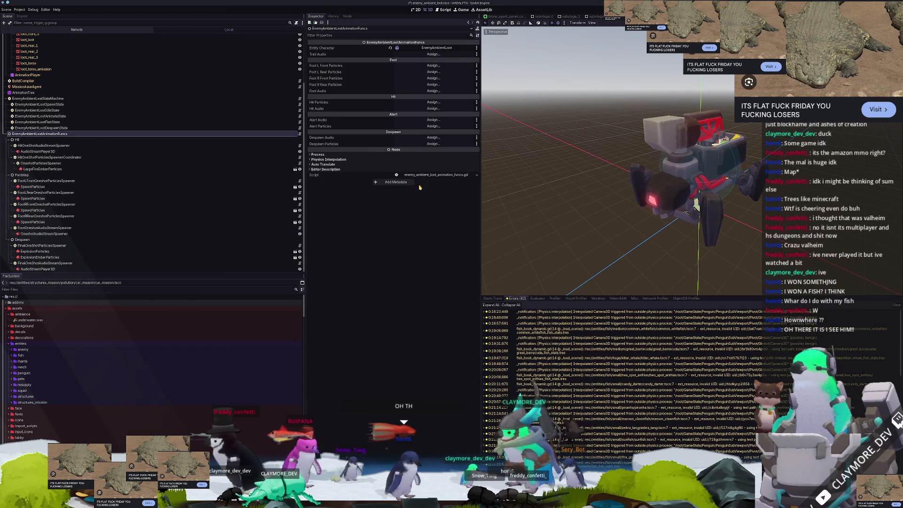
pyautogui.hotkey('alt', 'Tab')
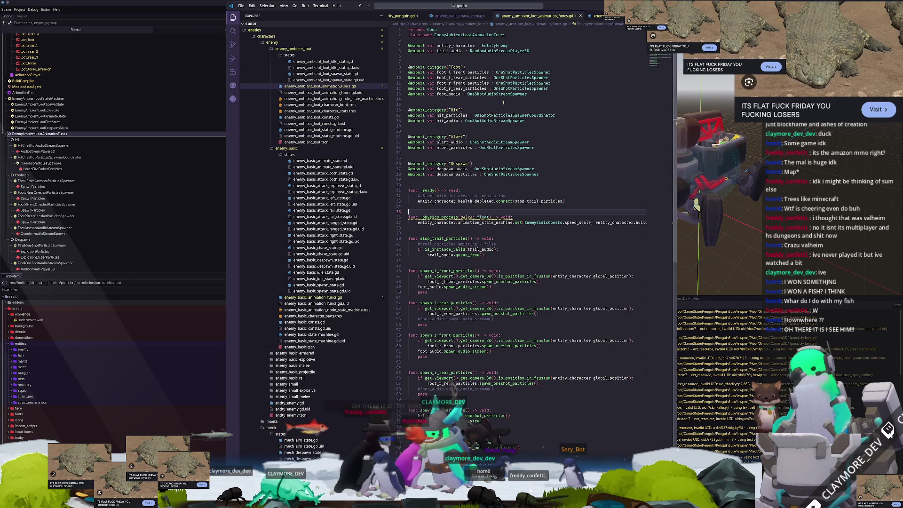
# Step: Delete the trail_audio export line and comment out the stop_trail_particles function
pyautogui.moveTo(533, 51); pyautogui.dragTo(541, 46)
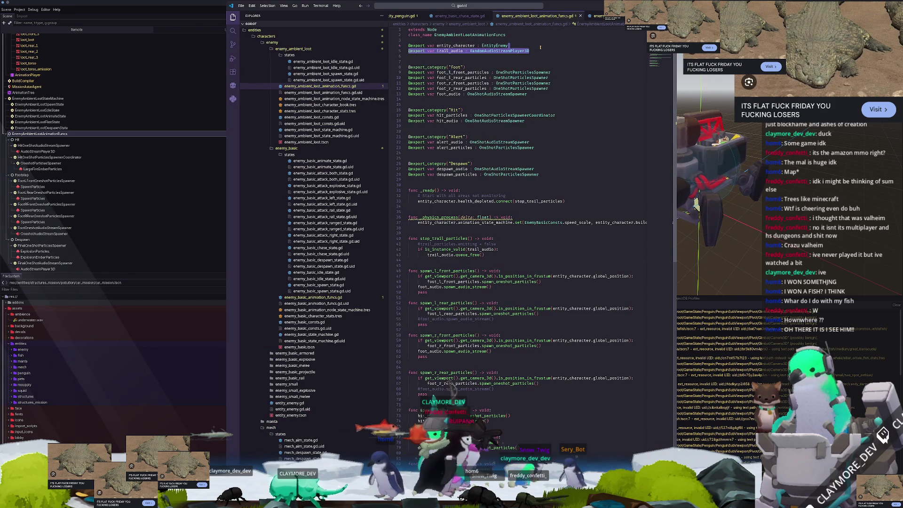
pyautogui.press('BackSpace')
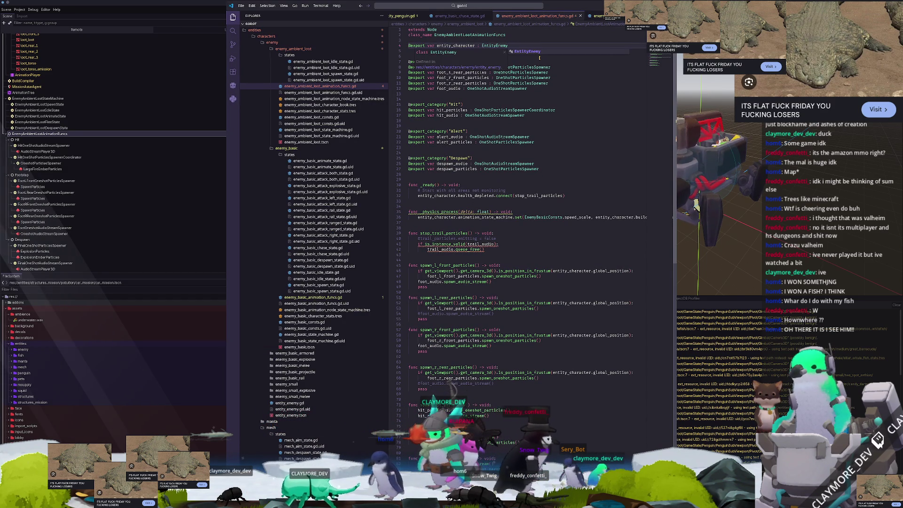
pyautogui.press('Down')
pyautogui.press('Down')
pyautogui.press('Down')
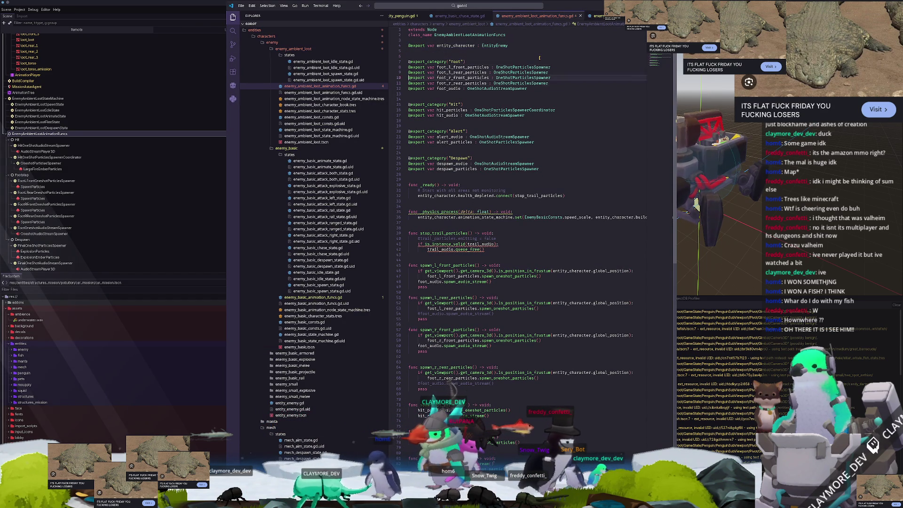
pyautogui.press('Down')
pyautogui.press('Down')
pyautogui.press('Down')
pyautogui.press('Left')
pyautogui.press('Left')
pyautogui.hotkey('shift', 'Up')
pyautogui.hotkey('shift', 'Up')
pyautogui.hotkey('shift', 'Up')
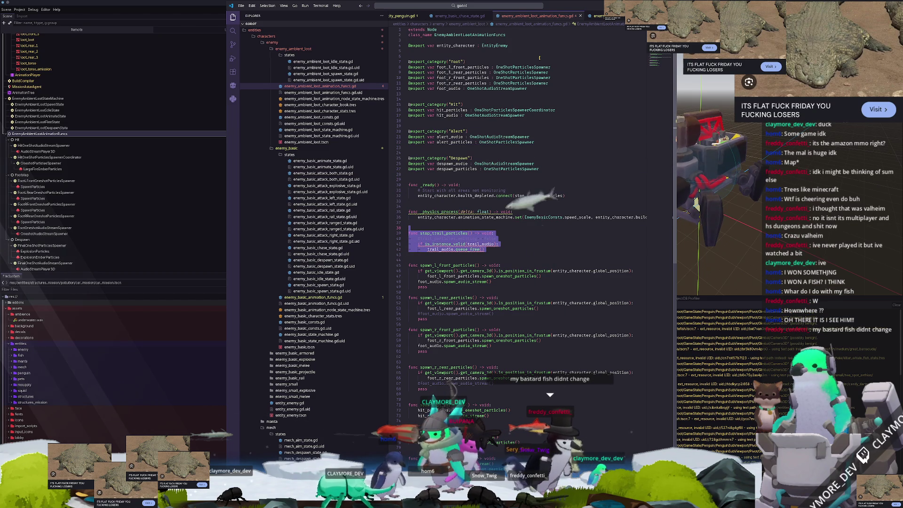
pyautogui.hotkey('ctrl', '/')
pyautogui.press('Up')
pyautogui.press('Up')
pyautogui.press('Up')
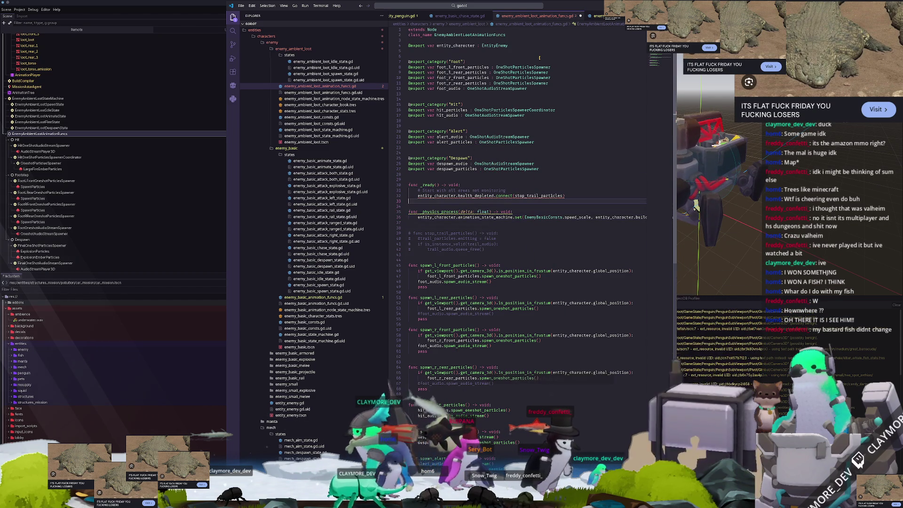
# Step: Comment out the _ready function and its health_depleted.connect hookup
pyautogui.press('Up')
pyautogui.hotkey('ctrl', '/')
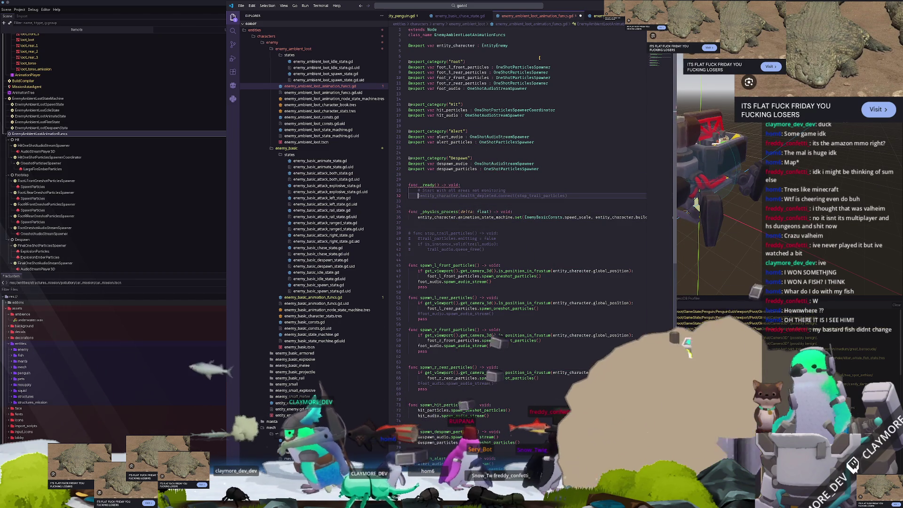
pyautogui.hotkey('ctrl', '/')
pyautogui.press('Up')
pyautogui.press('Up')
pyautogui.hotkey('ctrl', '/')
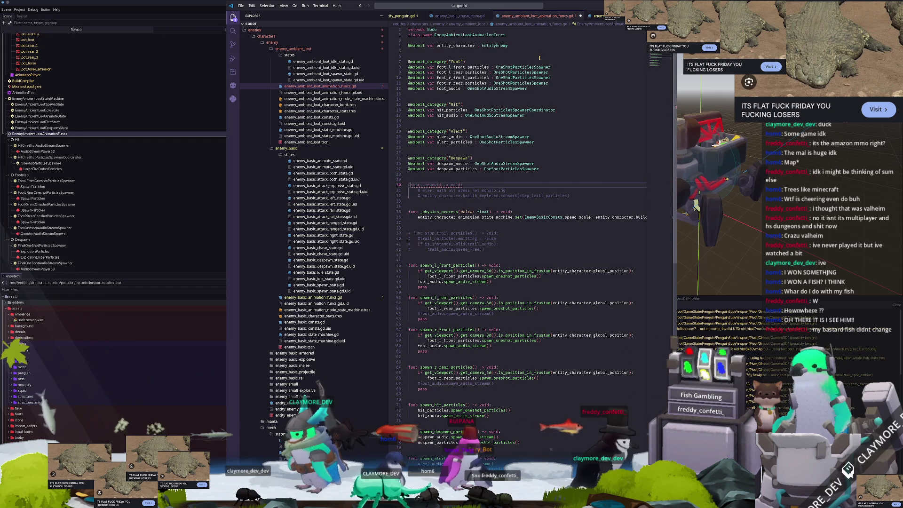
pyautogui.press('Down')
pyautogui.press('Down')
pyautogui.press('Down')
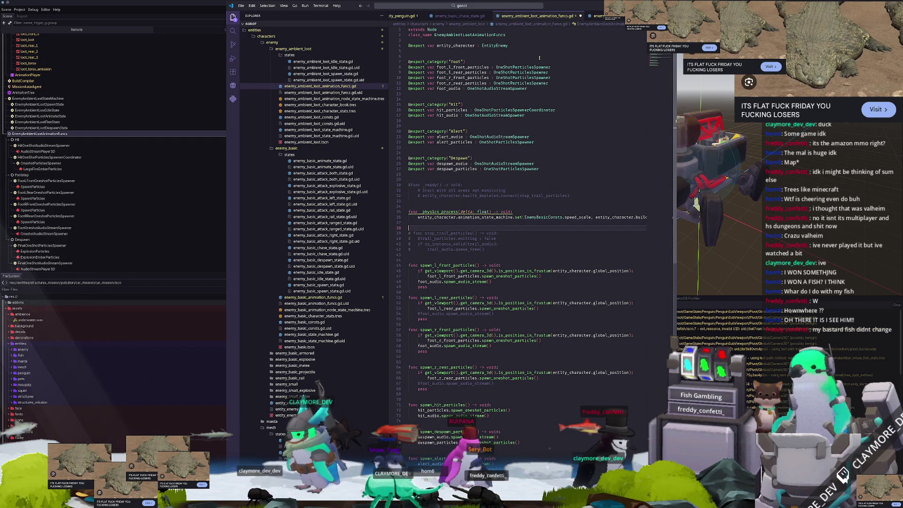
# Step: Save the script, then return to Godot and save the open scene
pyautogui.hotkey('ctrl', 's')
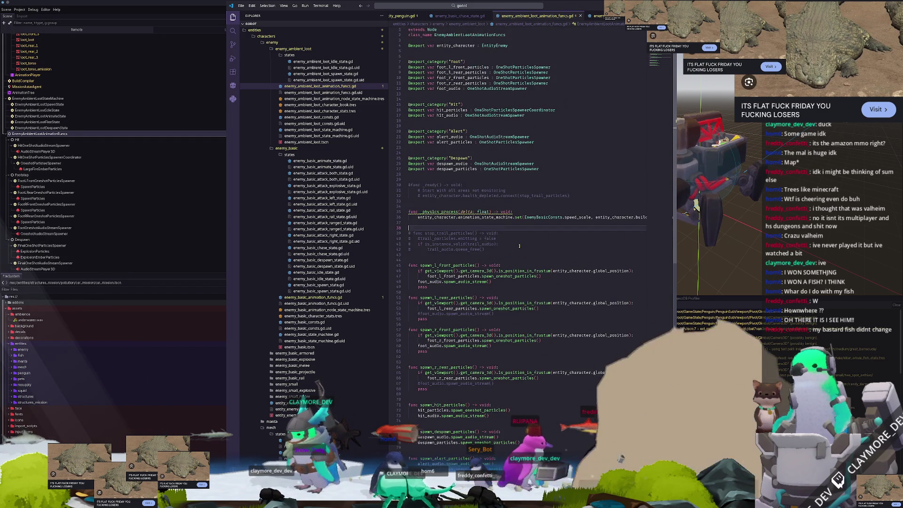
pyautogui.hotkey('alt', 'Tab')
pyautogui.hotkey('ctrl', 's')
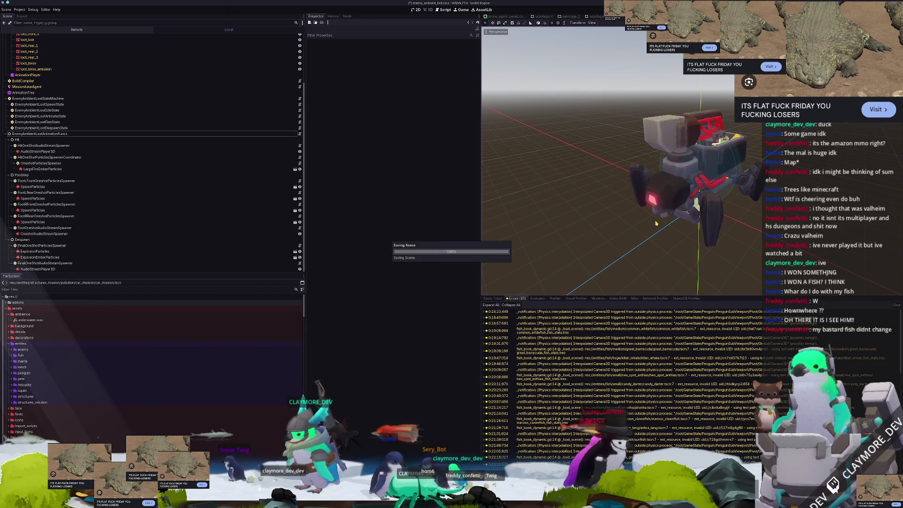
# Step: Capture a Spectacle region screenshot around the orca, then inspect the base's Core structure
pyautogui.scroll(2, 656, 223)
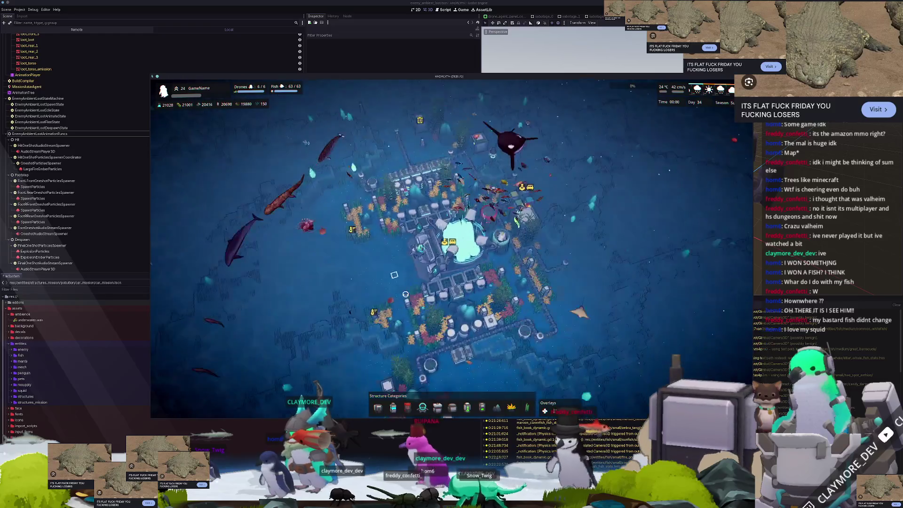
pyautogui.press('Print')
pyautogui.moveTo(430, 143)
pyautogui.mouseDown()
pyautogui.moveTo(579, 251)
pyautogui.moveTo(579, 274)
pyautogui.mouseUp()
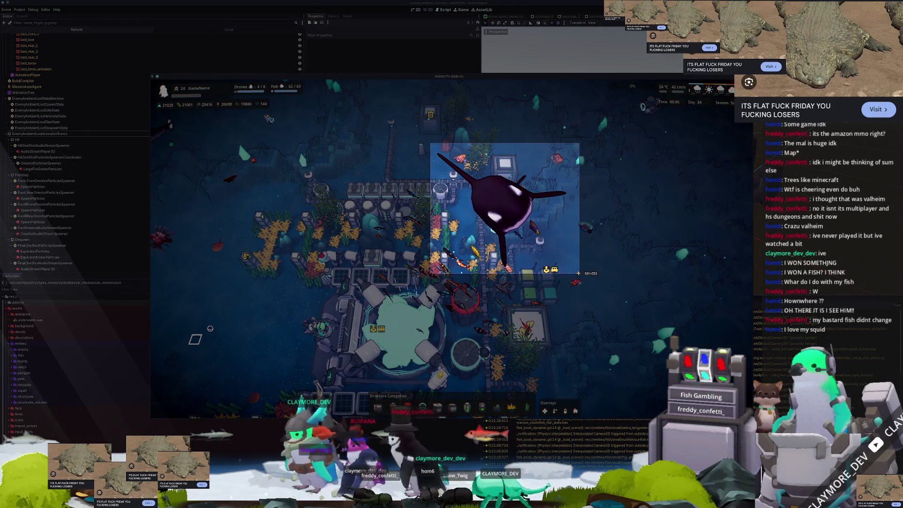
pyautogui.press('Return')
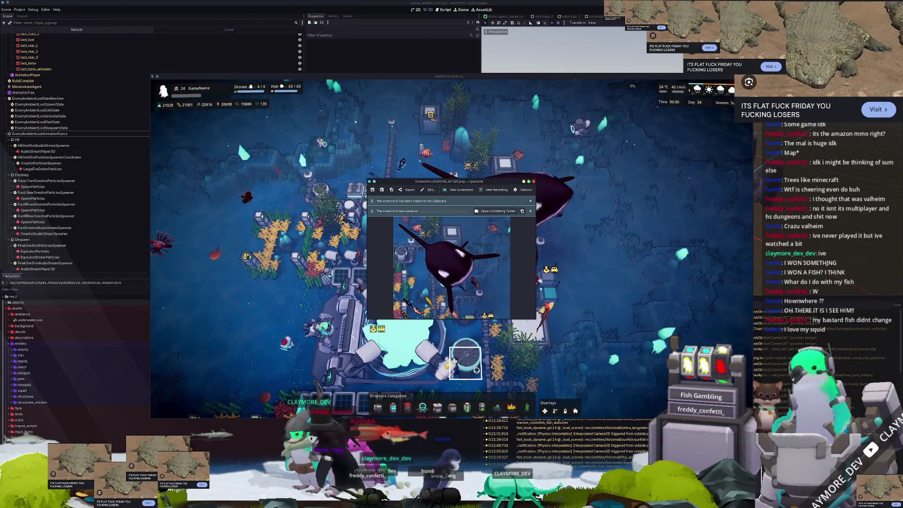
pyautogui.click(238, 142)
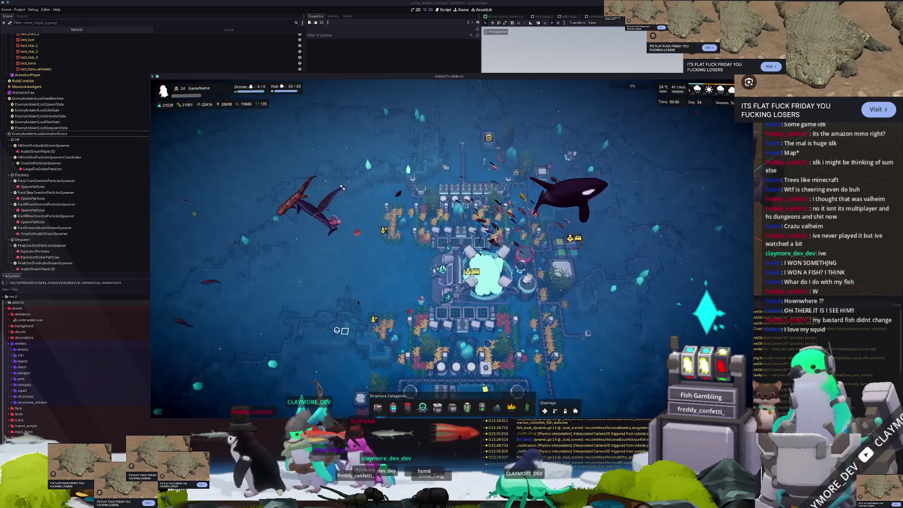
pyautogui.click(501, 262)
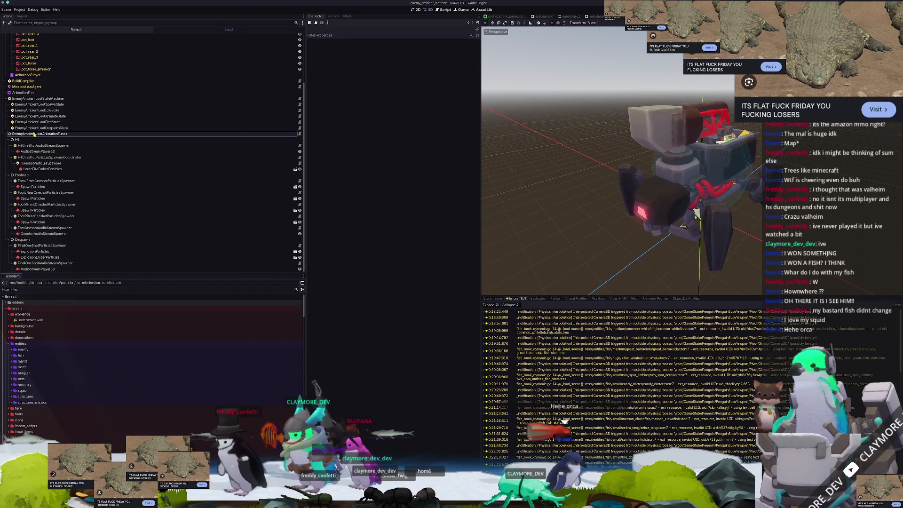
# Step: Assign the four foot particle spawners (left/right, front/rear) on EnemyAmbientLootAnimationFuncs
pyautogui.click(36, 134)
pyautogui.click(426, 59)
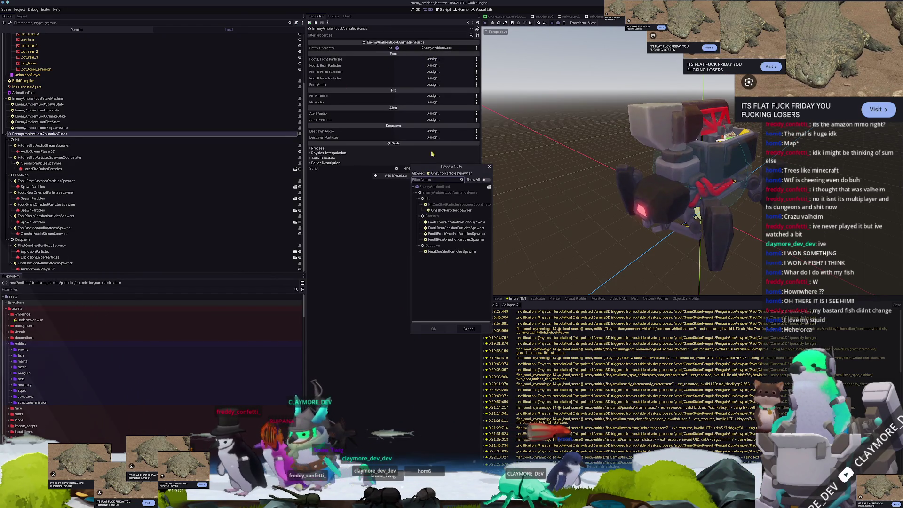
pyautogui.doubleClick(444, 222)
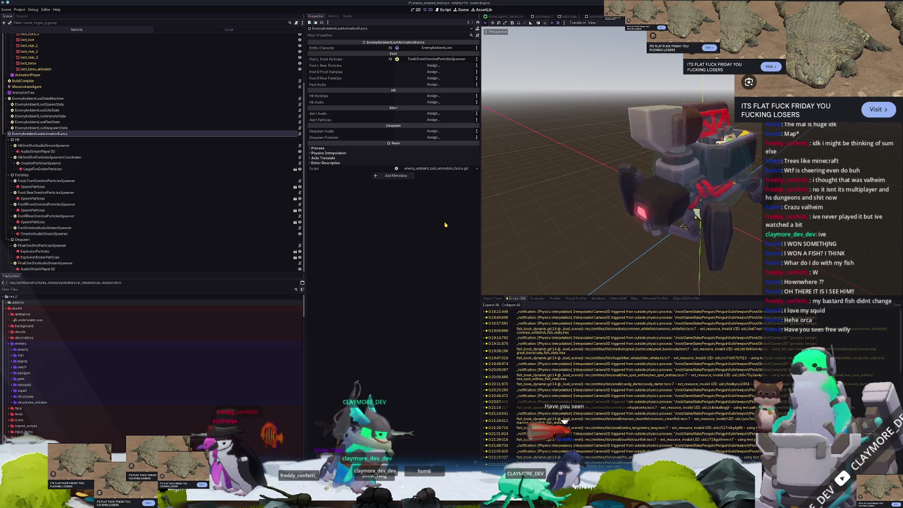
pyautogui.click(442, 71)
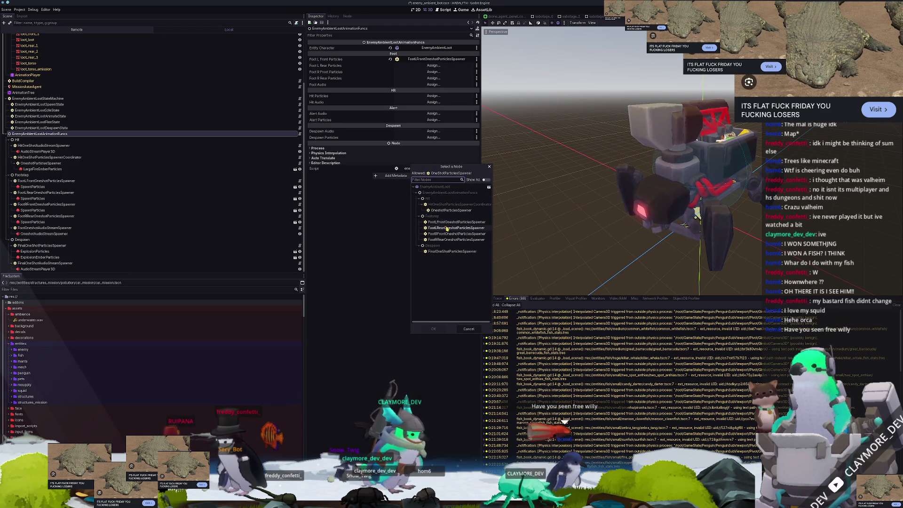
pyautogui.doubleClick(447, 228)
pyautogui.click(433, 71)
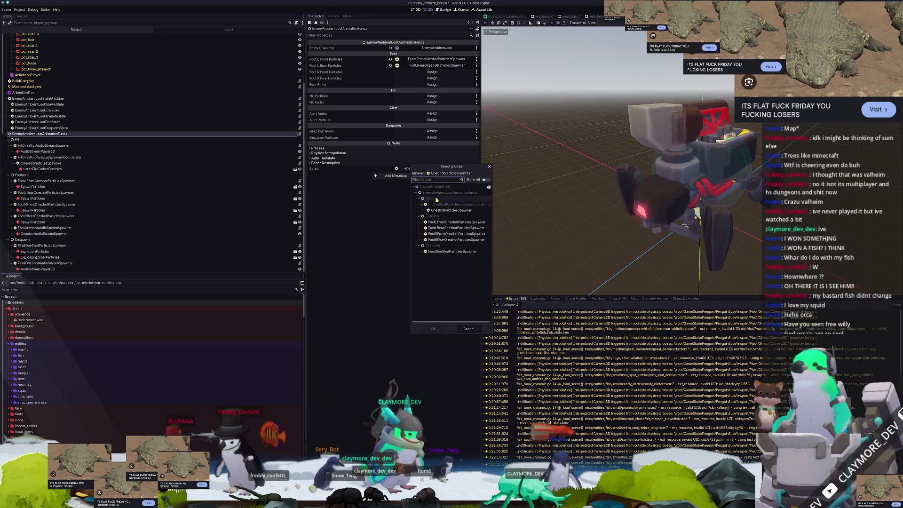
pyautogui.doubleClick(449, 234)
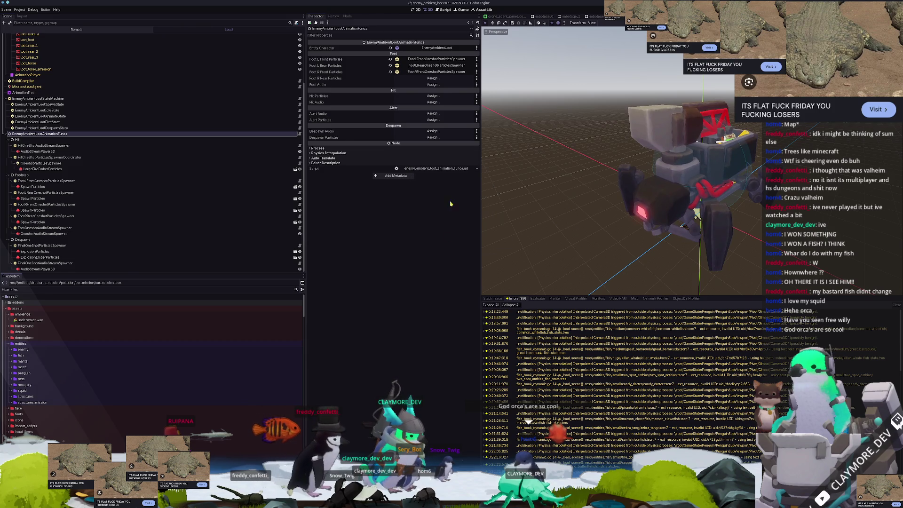
pyautogui.click(433, 78)
pyautogui.doubleClick(449, 240)
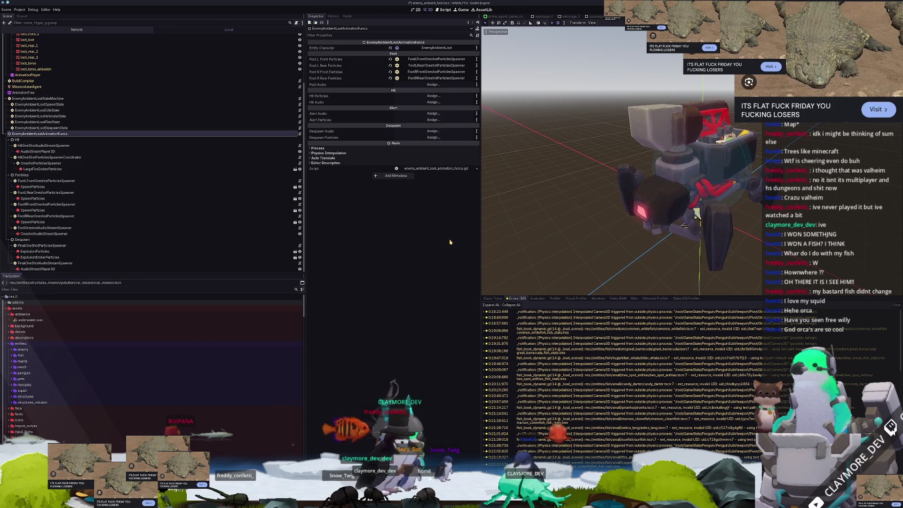
# Step: Assign FootOneshotAudioStreamSpawner, HitOneShotParticlesSpawnerCoordinator and HitOneShotAudioStreamSpawner, leaving Alert Audio empty
pyautogui.click(433, 84)
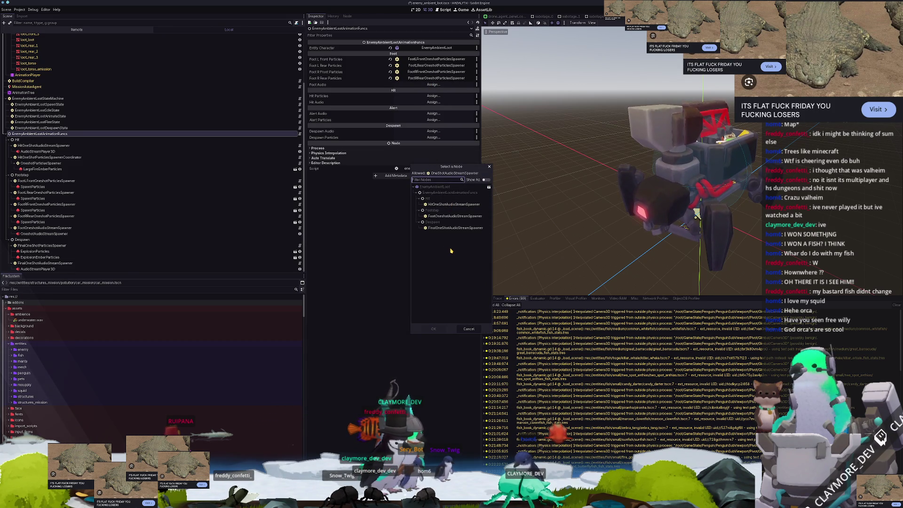
pyautogui.doubleClick(451, 217)
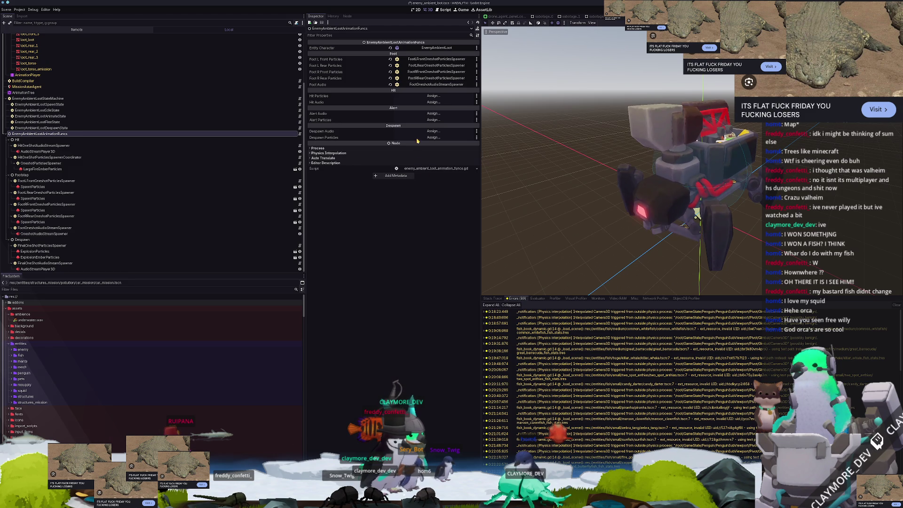
pyautogui.click(414, 96)
pyautogui.doubleClick(437, 204)
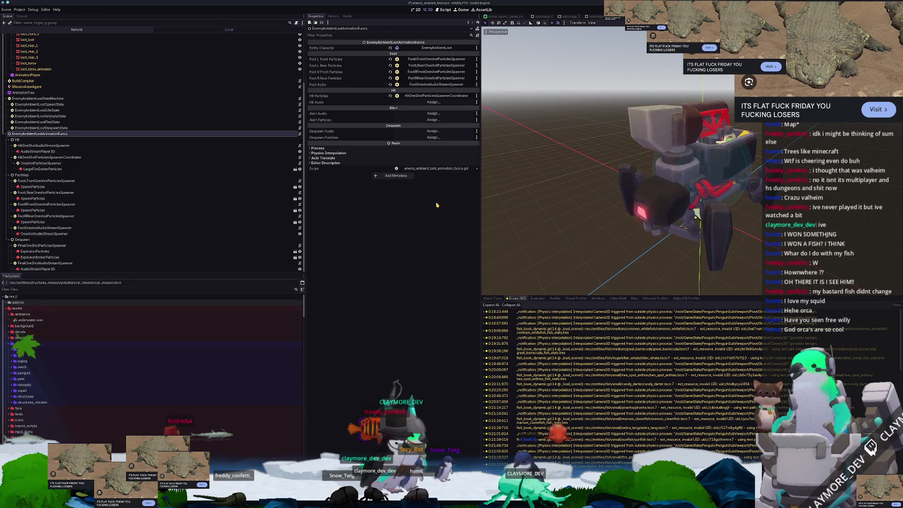
pyautogui.click(433, 102)
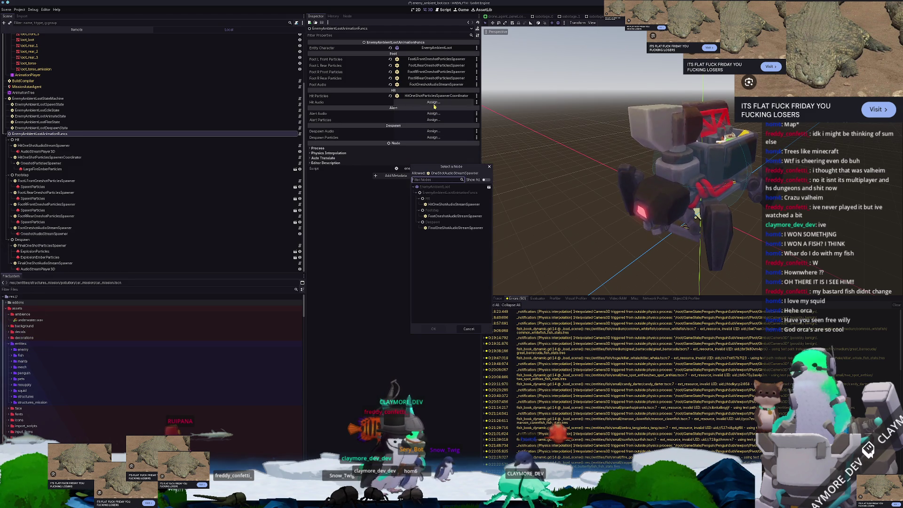
pyautogui.doubleClick(452, 204)
pyautogui.click(432, 113)
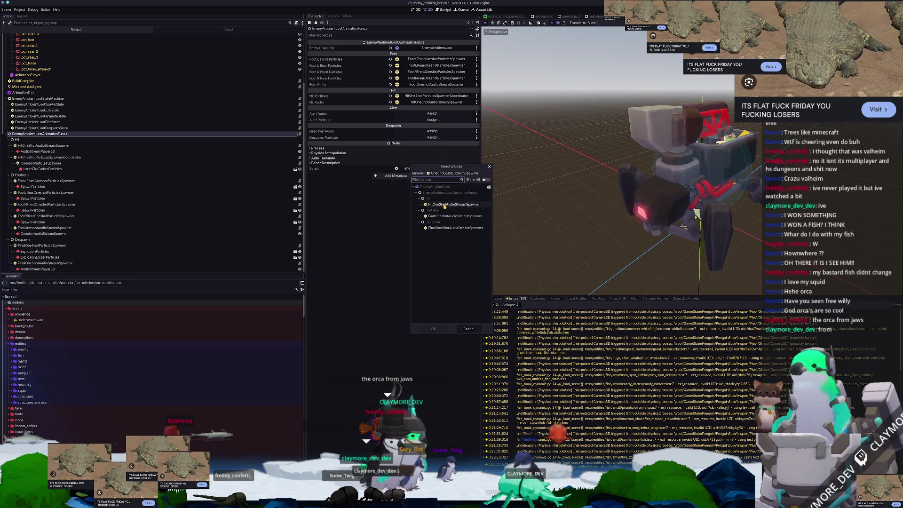
pyautogui.click(469, 328)
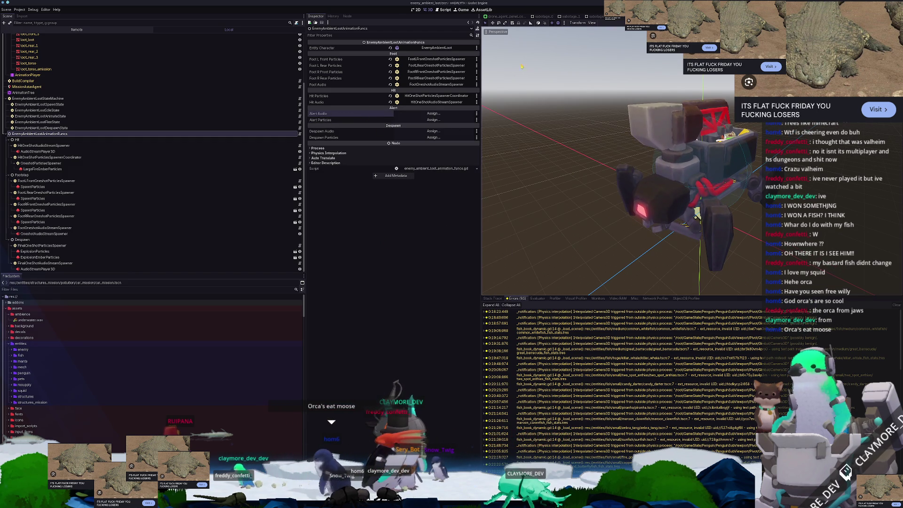
# Step: Switch to the enemy_basic.tscn scene and save it
pyautogui.hotkey('ctrl', 'Tab')
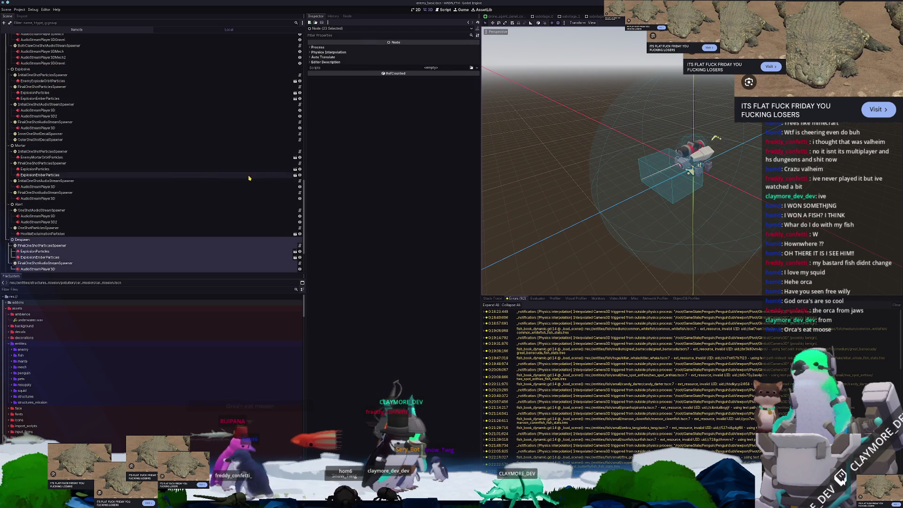
pyautogui.scroll(5, 108, 169)
pyautogui.scroll(2, 95, 162)
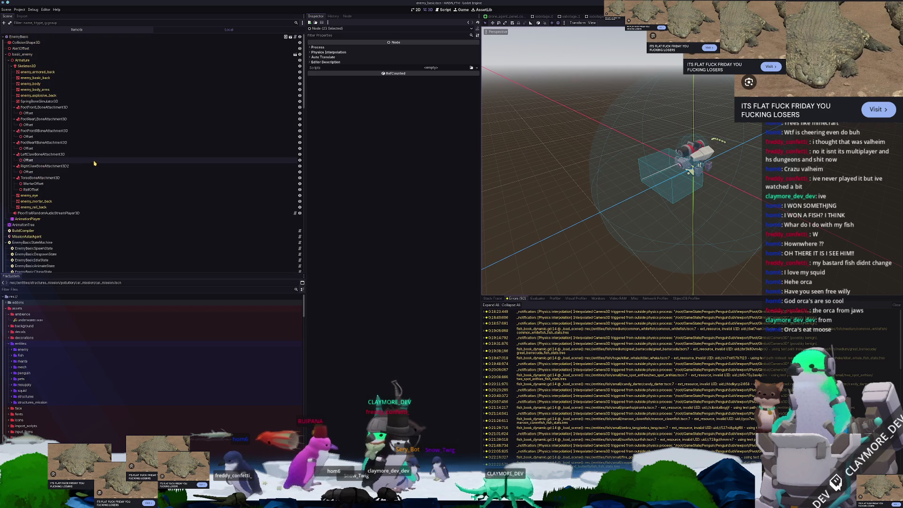
pyautogui.click(52, 213)
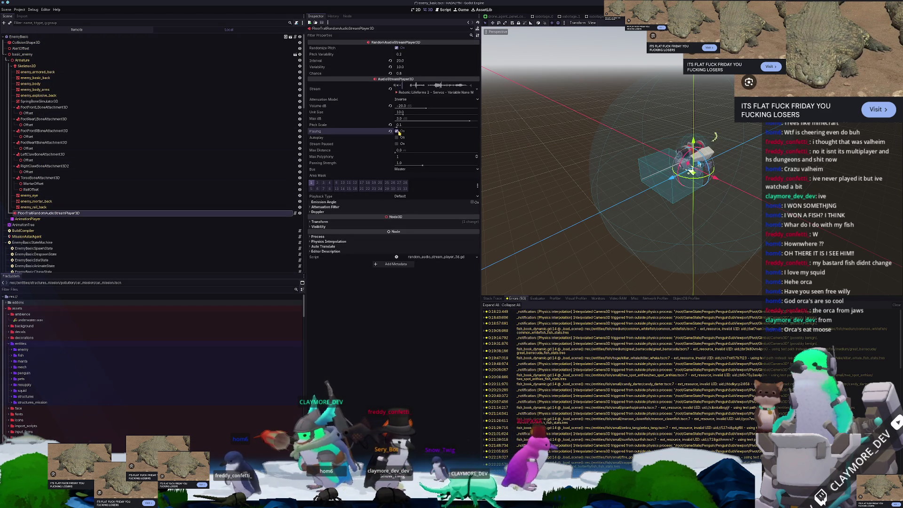
pyautogui.hotkey('ctrl', 's')
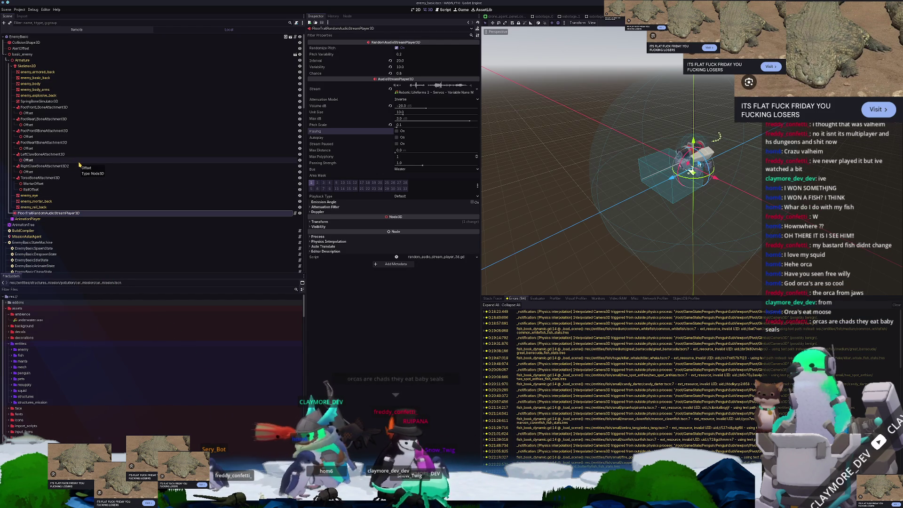
# Step: Copy enemy_basic's Alert node and return to enemy_ambient_loot.tscn
pyautogui.click(66, 48)
pyautogui.scroll(-2, 102, 203)
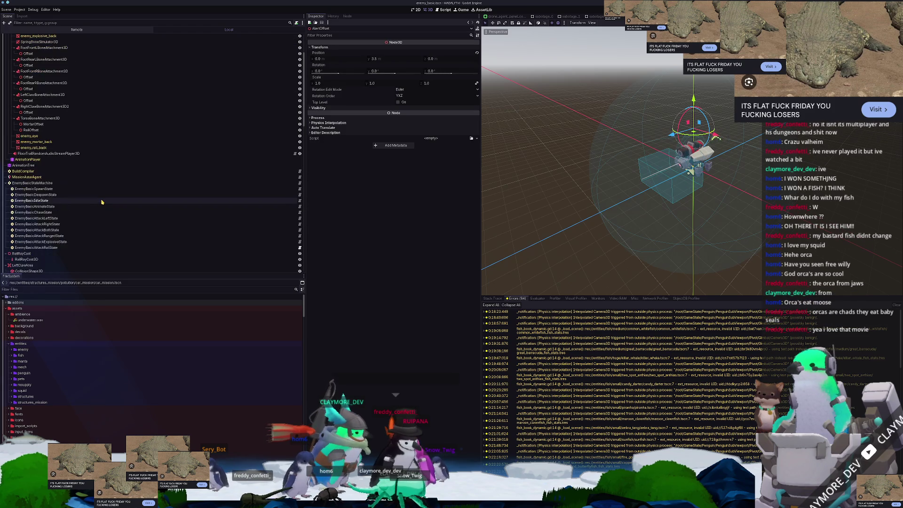
pyautogui.scroll(-7, 70, 197)
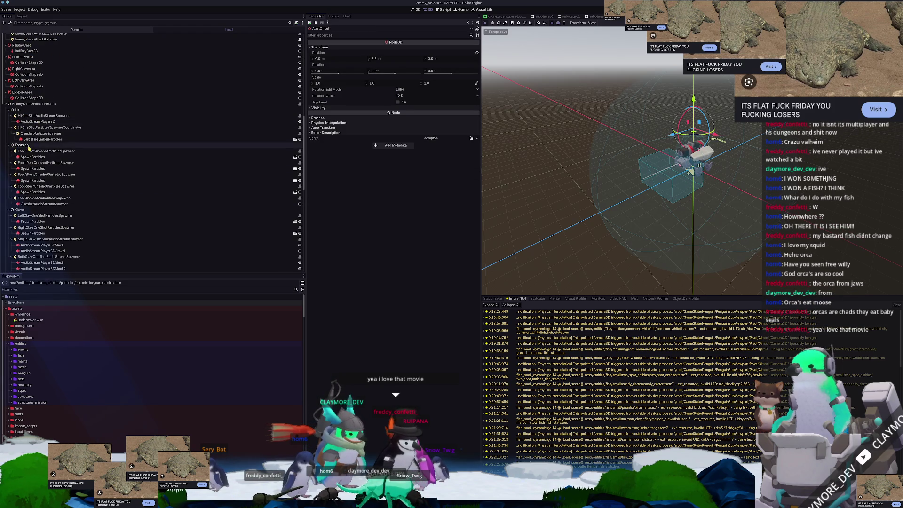
pyautogui.scroll(-8, 28, 147)
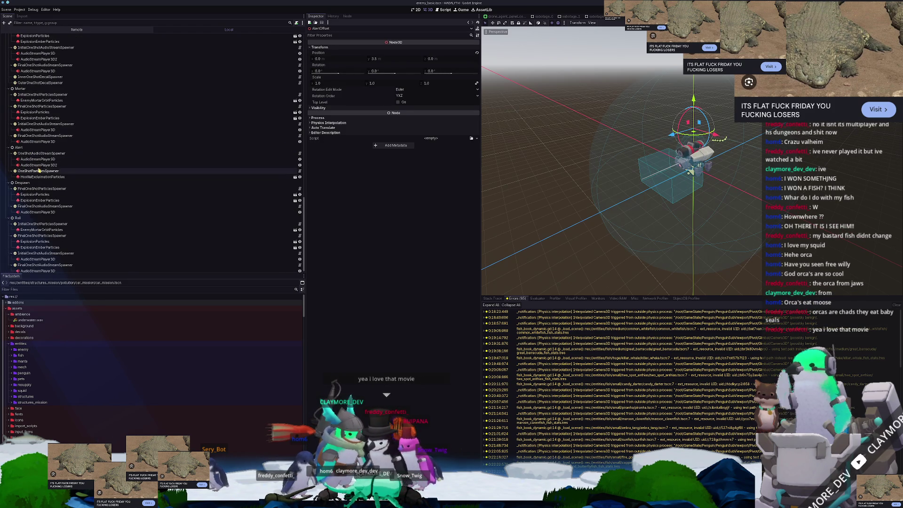
pyautogui.click(24, 148)
pyautogui.rightClick(24, 149)
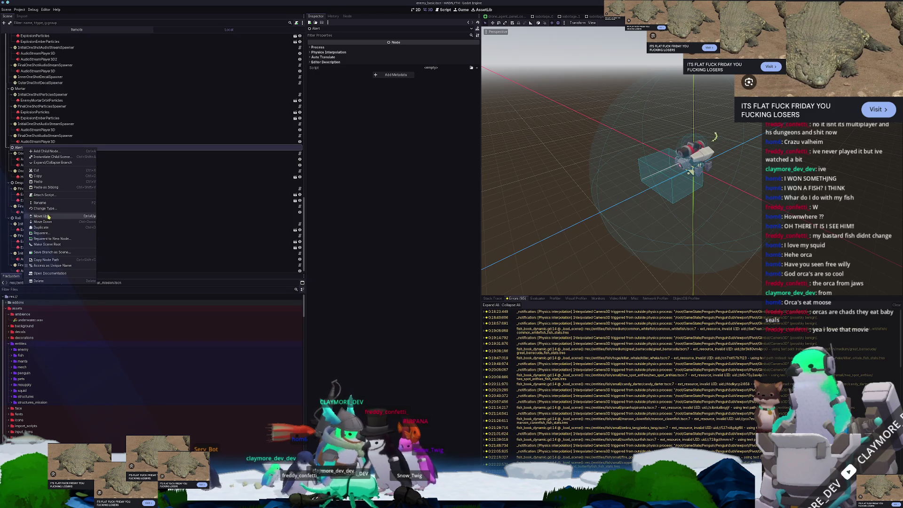
pyautogui.click(37, 177)
pyautogui.hotkey('ctrl', 'Tab')
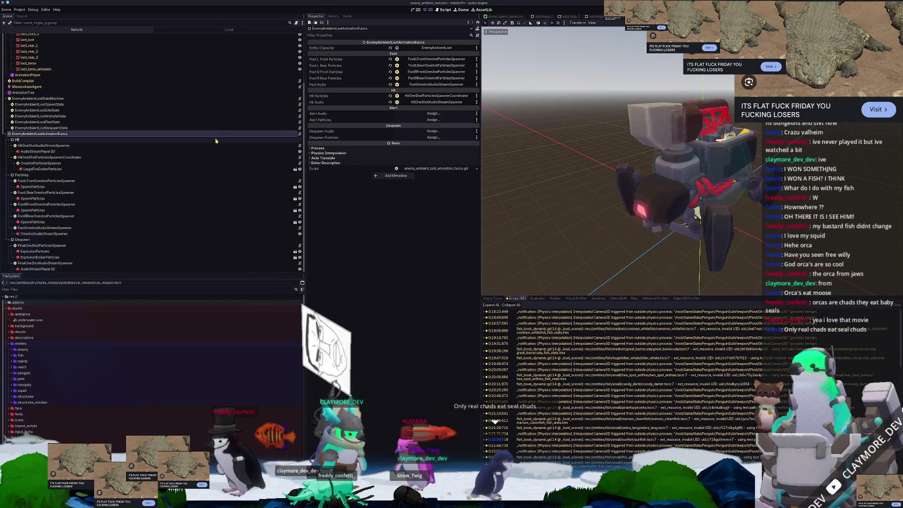
# Step: Paste the copied Alert nodes under the animation funcs node
pyautogui.scroll(3, 219, 146)
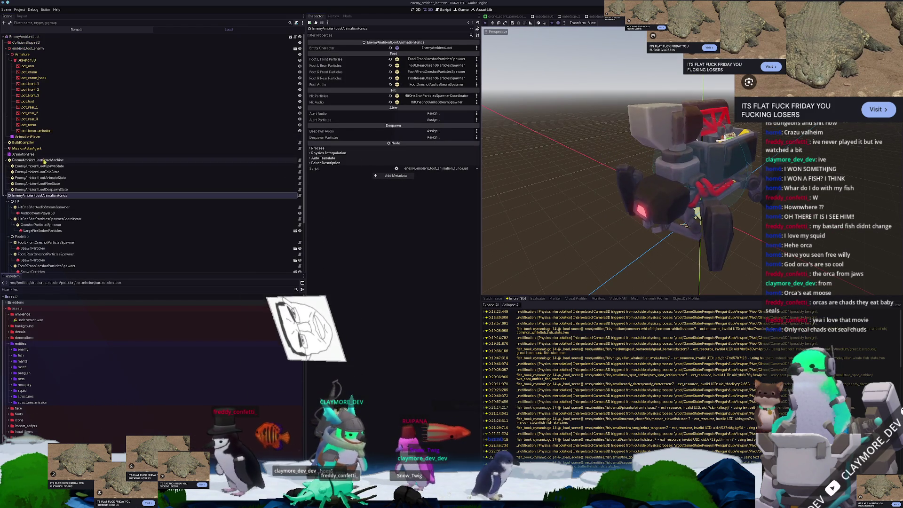
pyautogui.rightClick(28, 195)
pyautogui.click(63, 238)
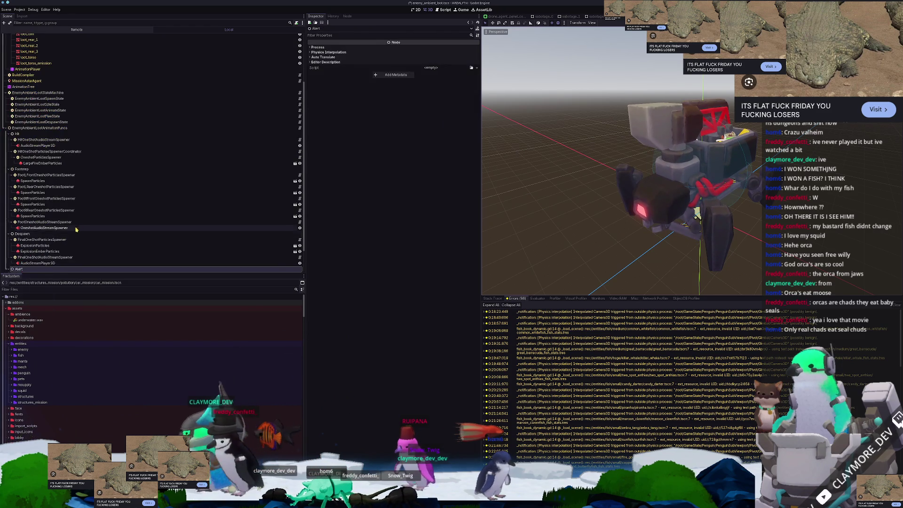
pyautogui.click(27, 249)
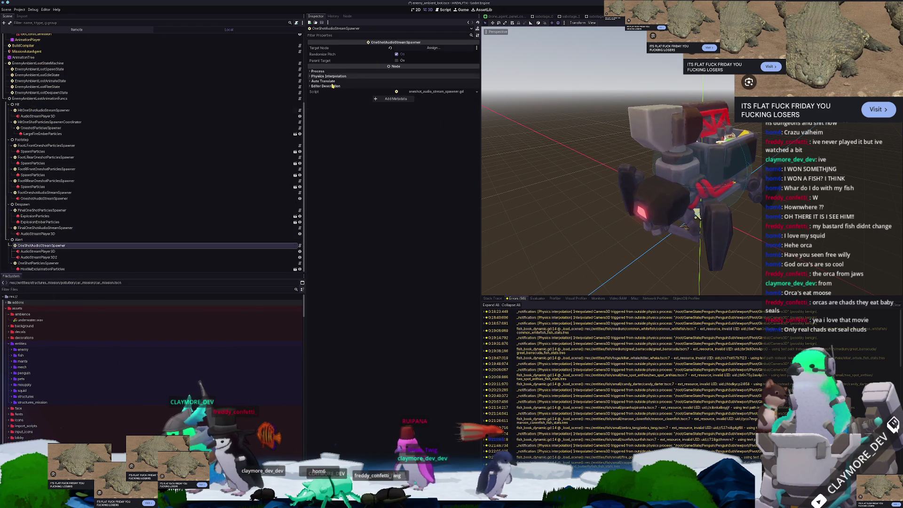
pyautogui.scroll(5, 71, 141)
# Step: Add a Node3D child to the EnemyAmbientLoot root and name it AlertOffset
pyautogui.click(21, 37)
pyautogui.rightClick(31, 36)
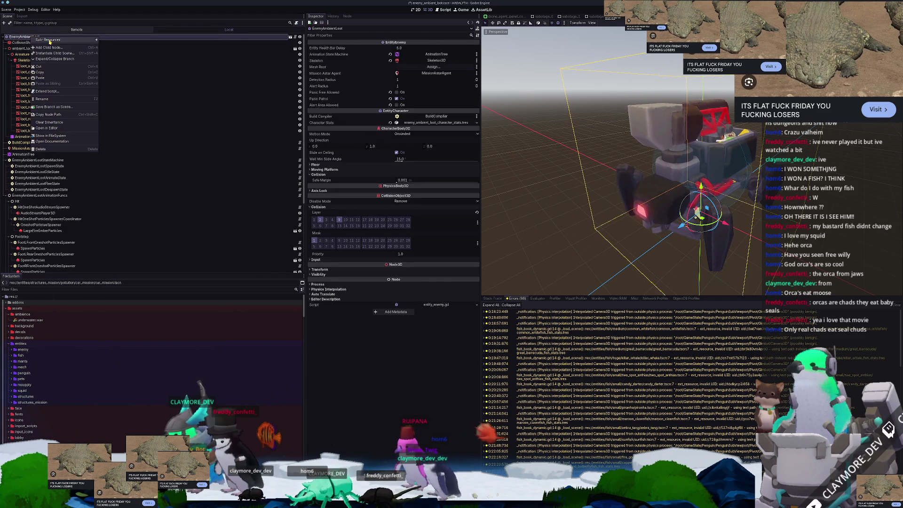
pyautogui.click(48, 47)
pyautogui.write('3d')
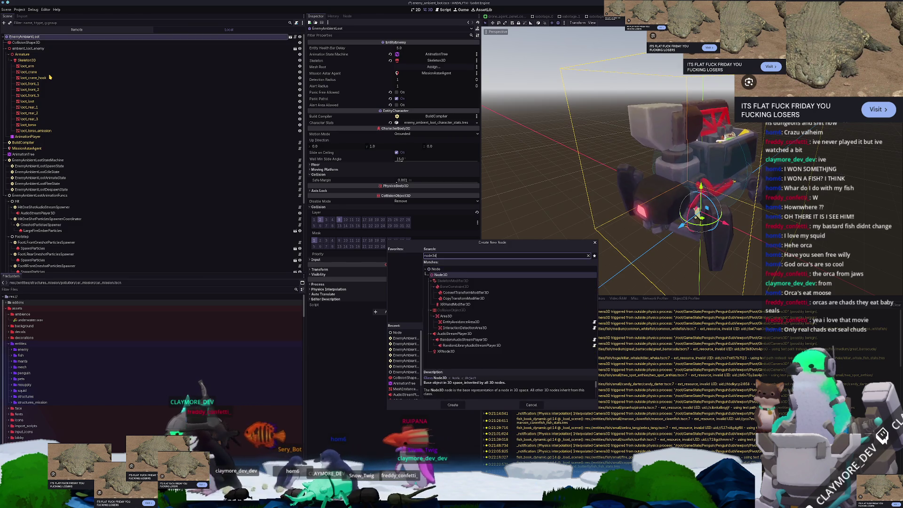
pyautogui.press('Return')
pyautogui.press('F2')
pyautogui.write('lertOffs')
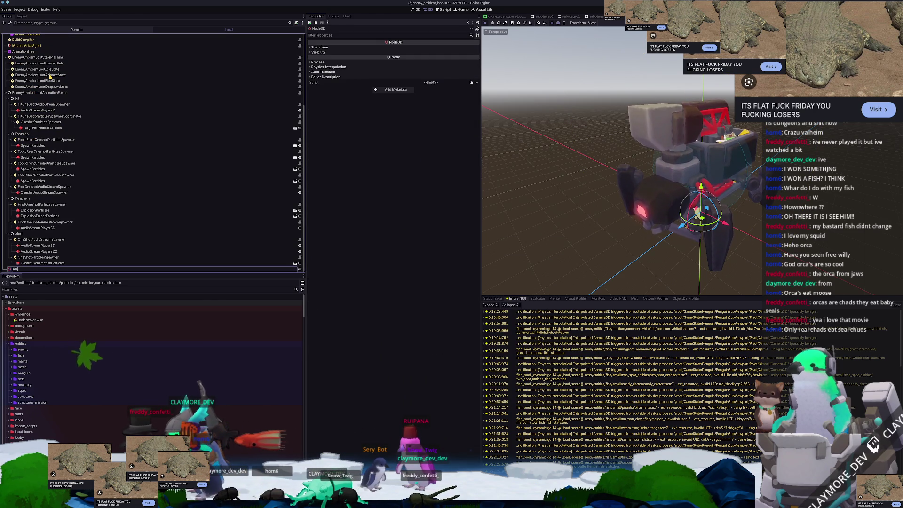
pyautogui.write('et')
pyautogui.press('Return')
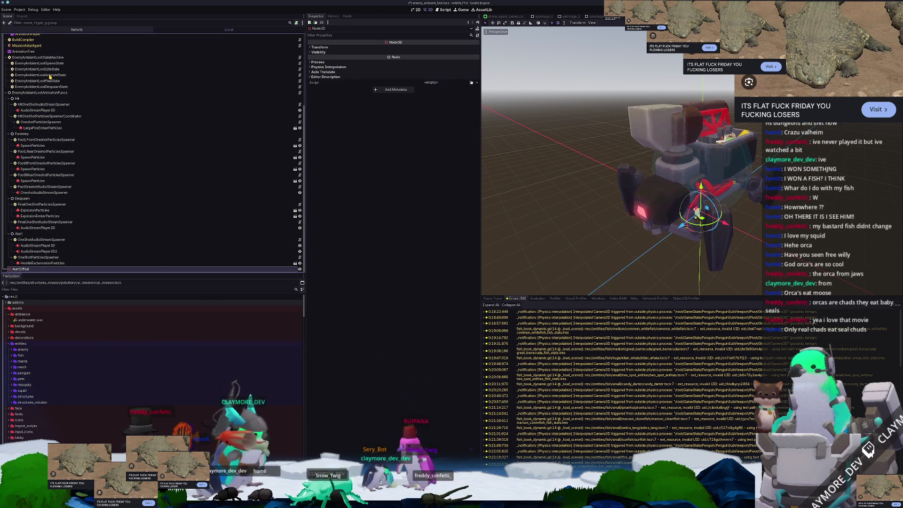
# Step: Move AlertOffset up under the root, raise it 4 m on Y, and save
pyautogui.moveTo(28, 269); pyautogui.dragTo(34, 46)
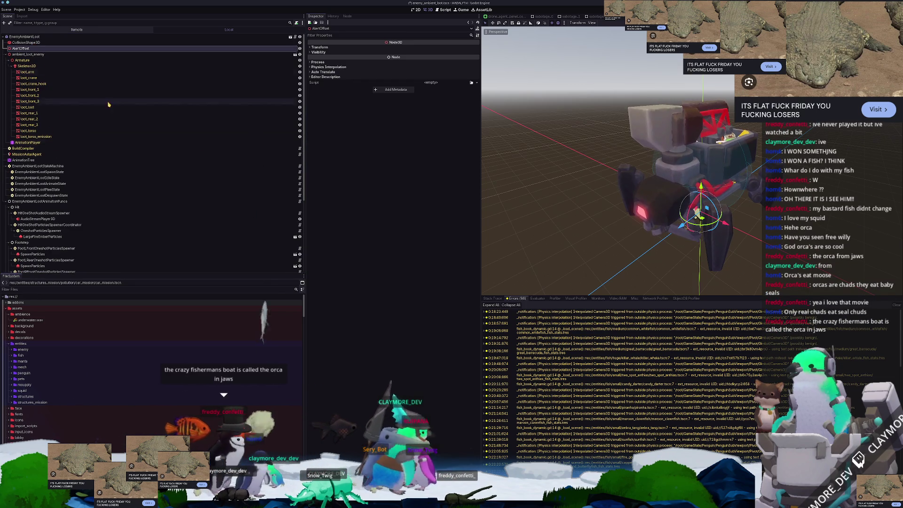
pyautogui.scroll(-2, 620, 160)
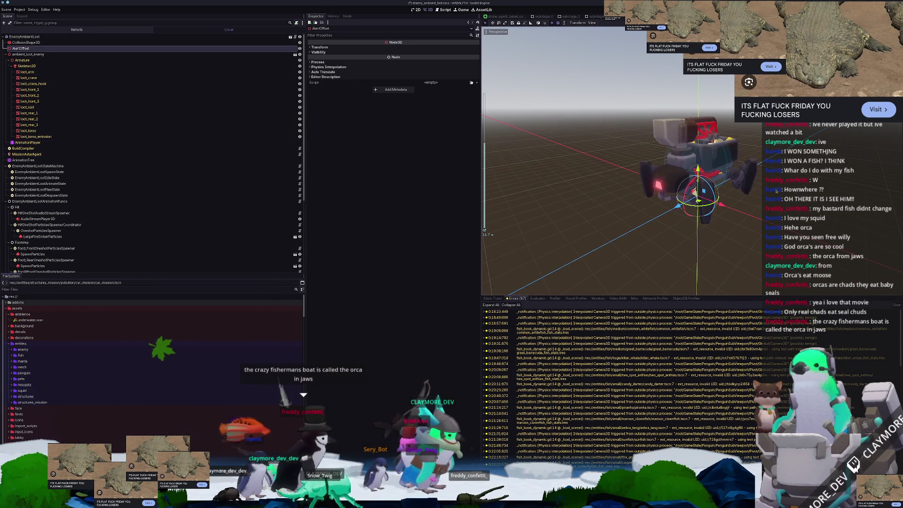
pyautogui.moveTo(698, 170)
pyautogui.mouseDown()
pyautogui.moveTo(698, 94)
pyautogui.moveTo(649, 155)
pyautogui.mouseUp()
pyautogui.hotkey('ctrl', 's')
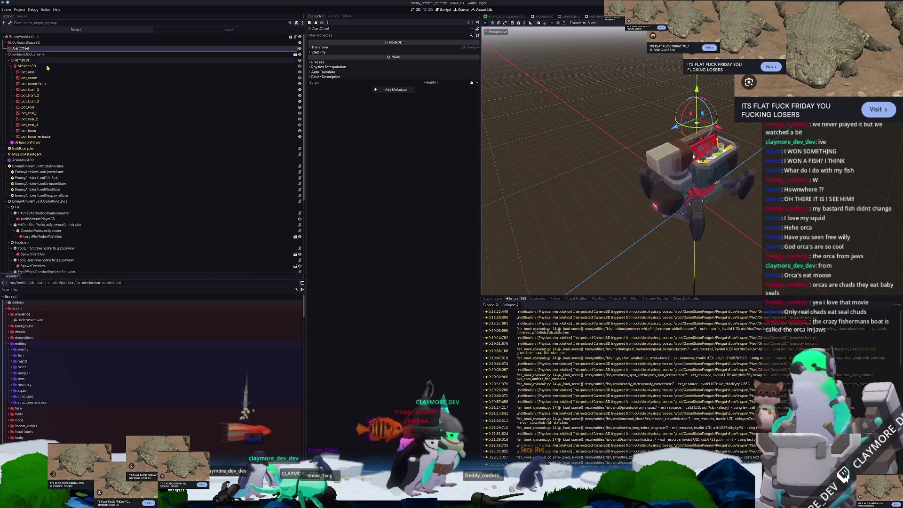
# Step: Select the Armature node and open its options in the scene tree
pyautogui.scroll(-5, 155, 197)
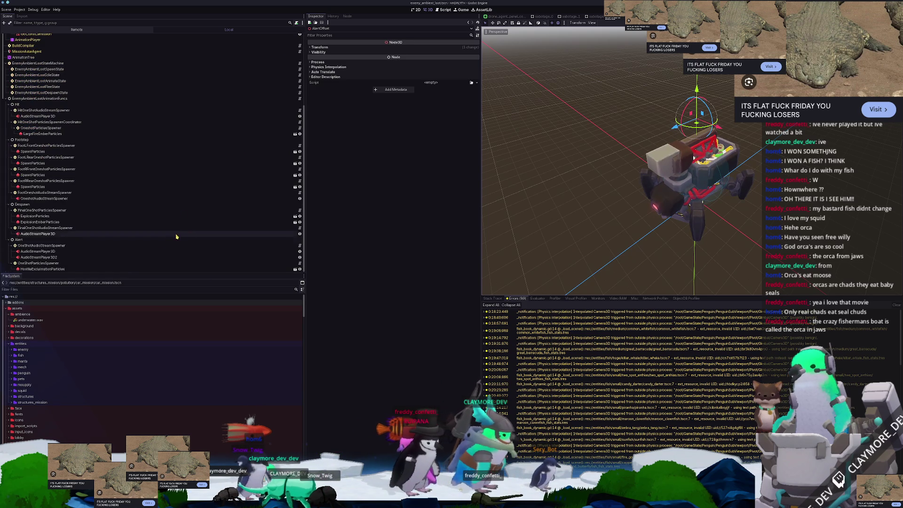
pyautogui.scroll(5, 60, 115)
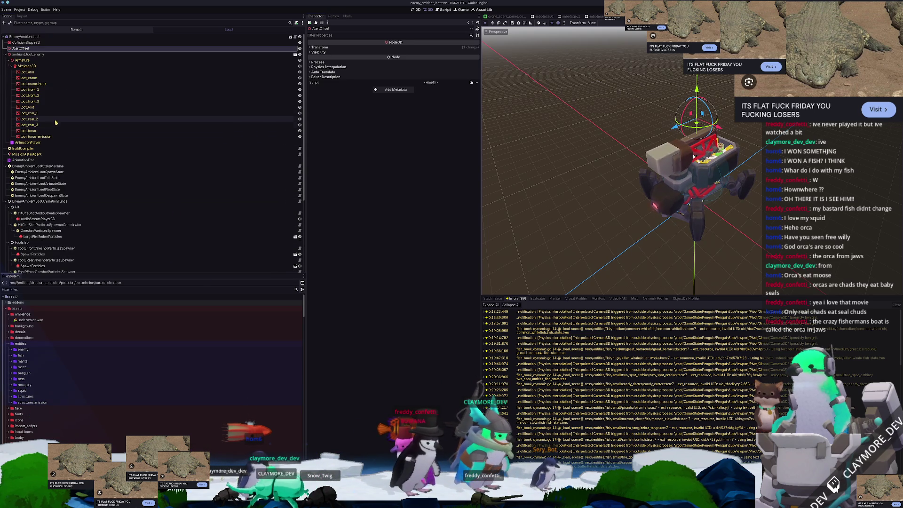
pyautogui.click(32, 60)
pyautogui.rightClick(32, 60)
# Step: Add a BoneAttachment3D child under Skeleton3D
pyautogui.click(27, 66)
pyautogui.rightClick(27, 66)
pyautogui.click(49, 71)
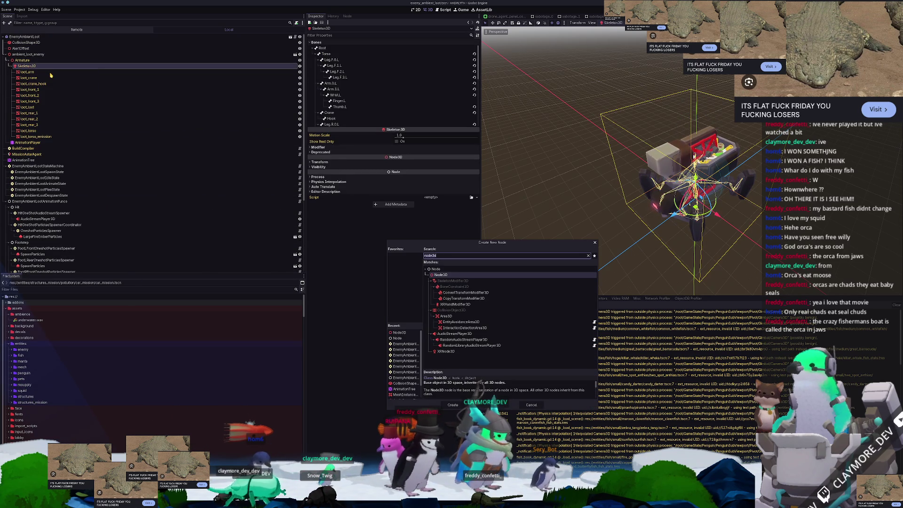
pyautogui.write('boneatta')
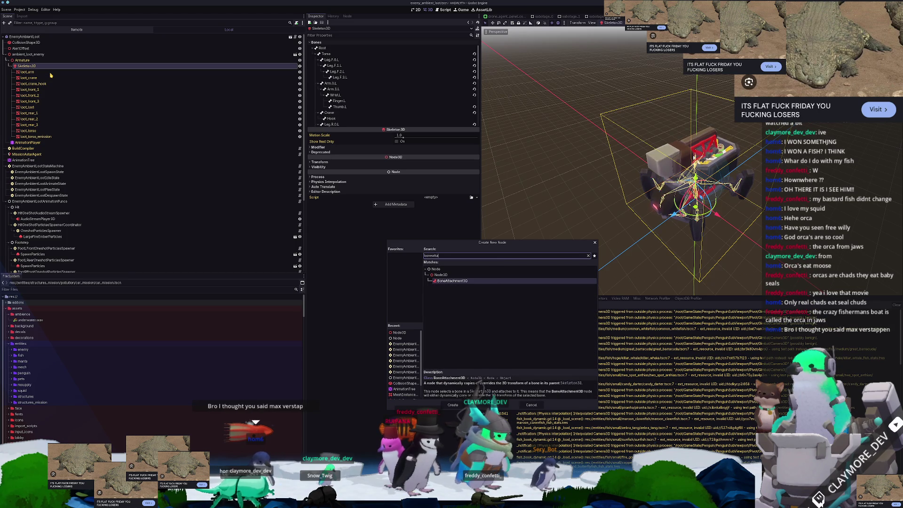
pyautogui.press('Return')
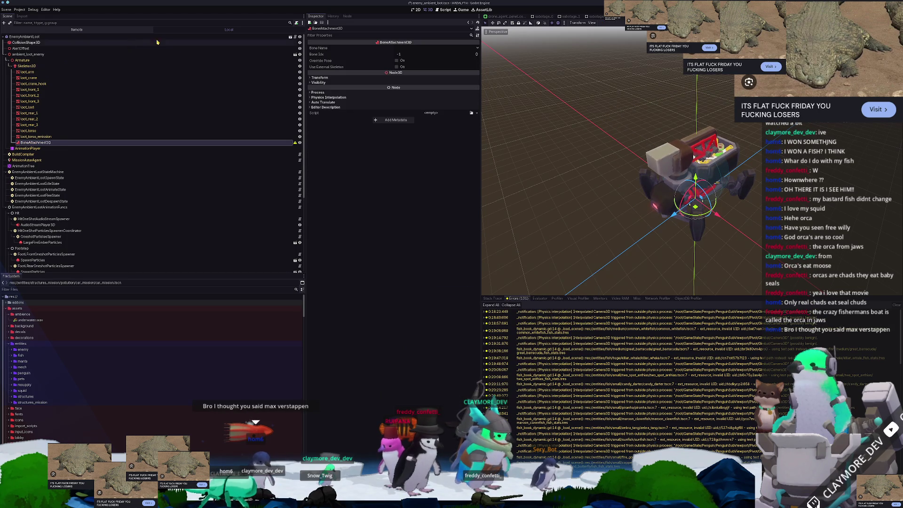
# Step: Set the attachment's Bone Name to Leg.R.3.L and check it on the mech in the viewport
pyautogui.press('KP_1')
pyautogui.scroll(3, 563, 137)
pyautogui.click(433, 49)
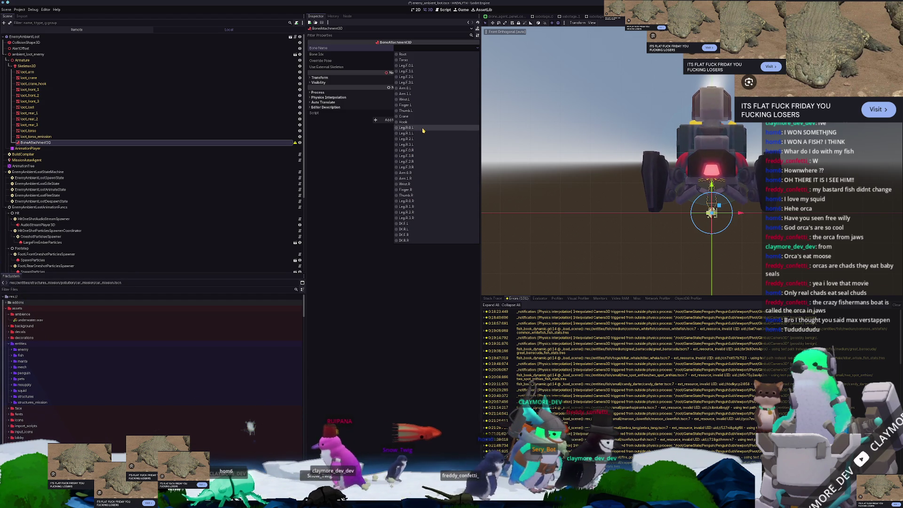
pyautogui.click(418, 147)
pyautogui.moveTo(587, 226)
pyautogui.mouseDown()
pyautogui.moveTo(564, 224)
pyautogui.moveTo(551, 239)
pyautogui.mouseUp()
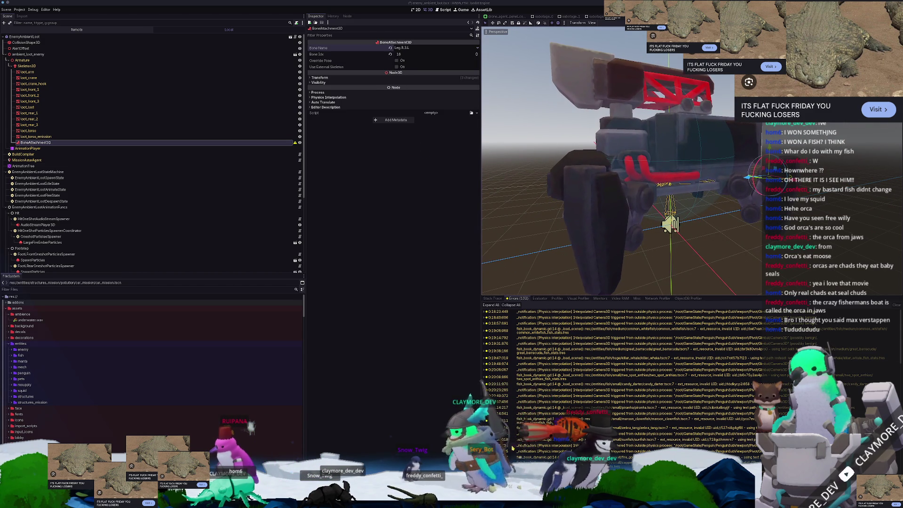
pyautogui.moveTo(599, 147); pyautogui.dragTo(614, 163)
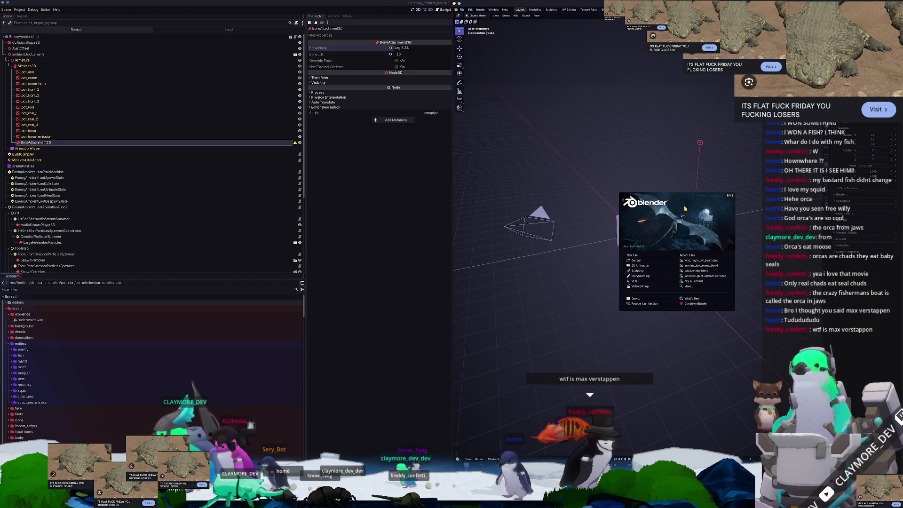
# Step: Open ambient_loot_enemy.blend full-screen and put the mech's armature in Pose Mode
pyautogui.click(714, 266)
pyautogui.press('super+Up')
pyautogui.scroll(5, 600, 186)
pyautogui.click(548, 261)
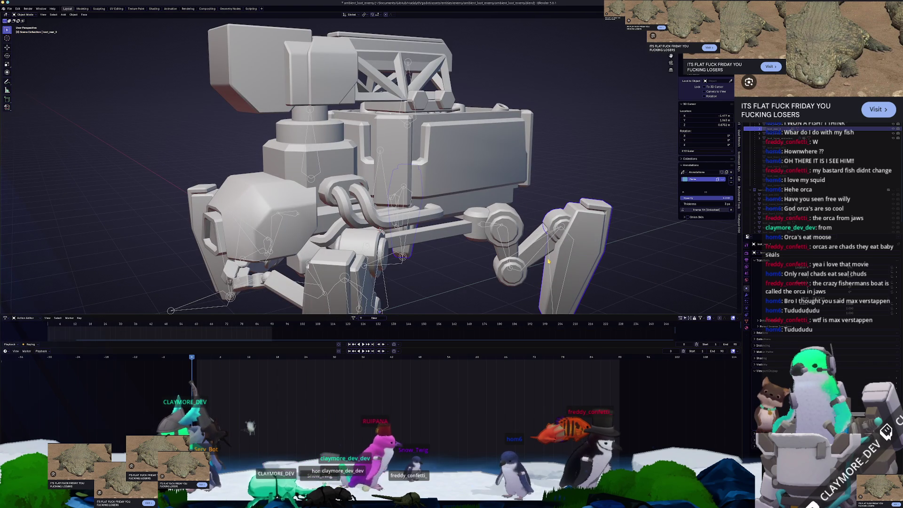
pyautogui.click(548, 261)
pyautogui.hotkey('ctrl', 'Tab')
# Step: Inspect the leg bones' radius, roll and length in Edit Mode, then return to Godot
pyautogui.scroll(-3, 565, 185)
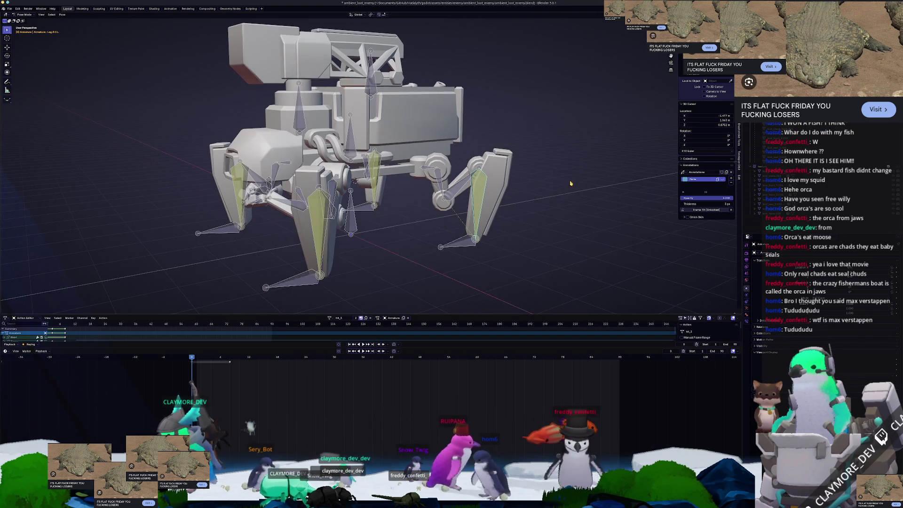
pyautogui.scroll(2, 565, 185)
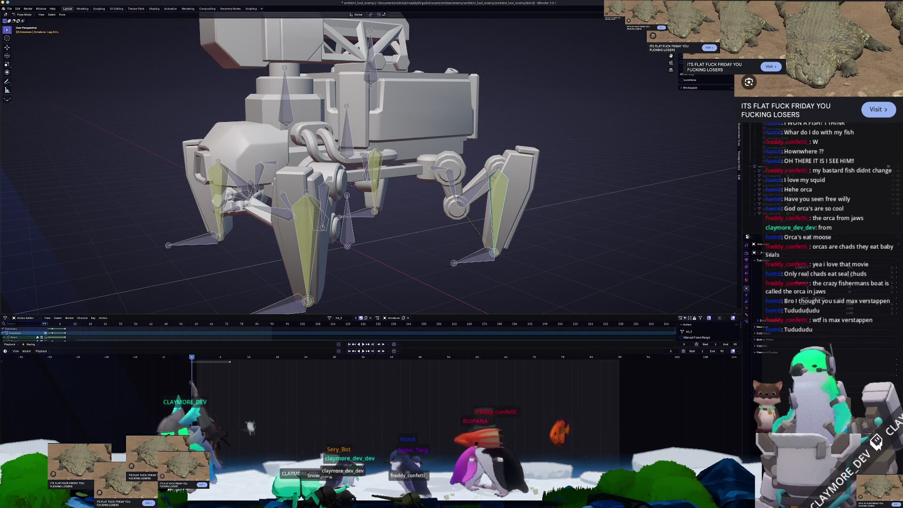
pyautogui.press('Tab')
pyautogui.scroll(3, 550, 266)
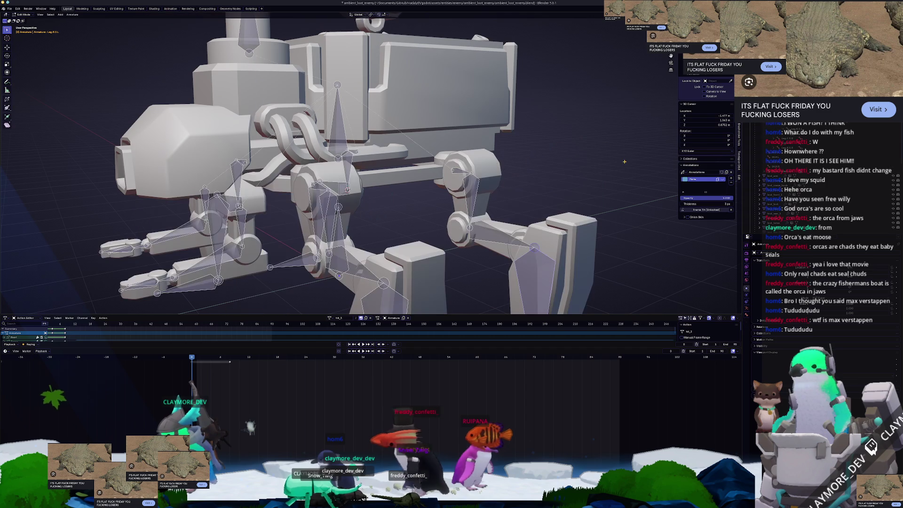
pyautogui.scroll(3, 529, 304)
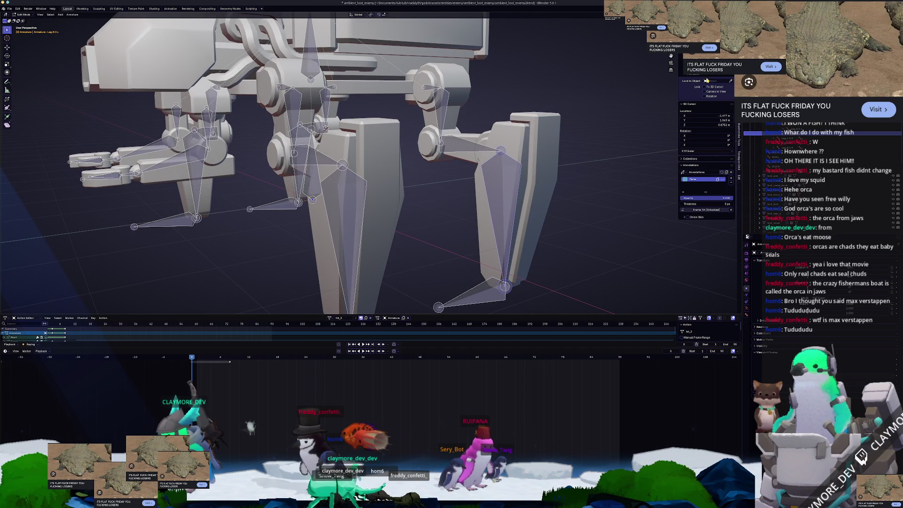
pyautogui.hotkey('ctrl', 'Tab')
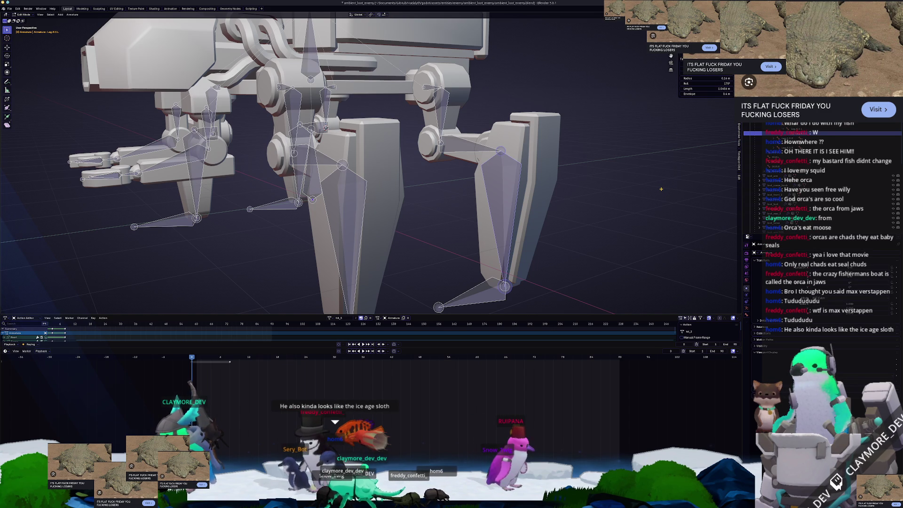
pyautogui.hotkey('ctrl', 'Tab')
pyautogui.scroll(-3, 611, 217)
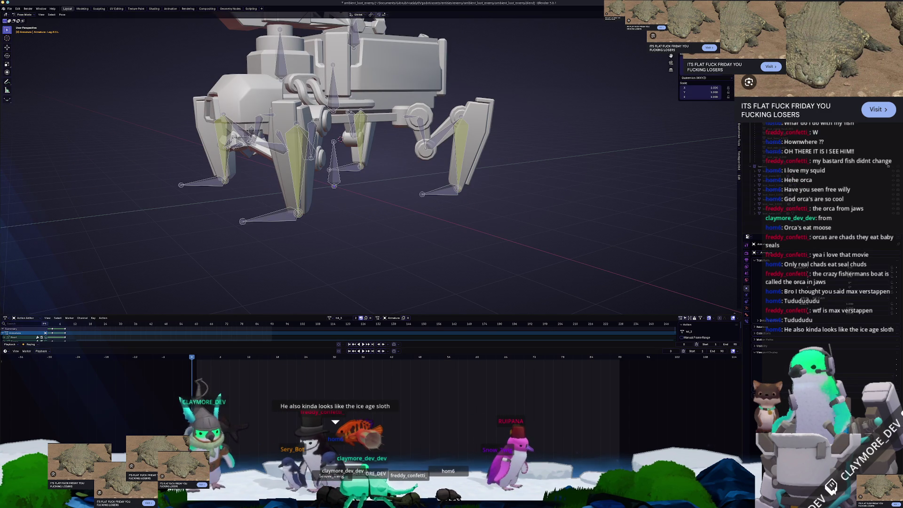
pyautogui.hotkey('alt', 'Tab')
pyautogui.scroll(3, 517, 177)
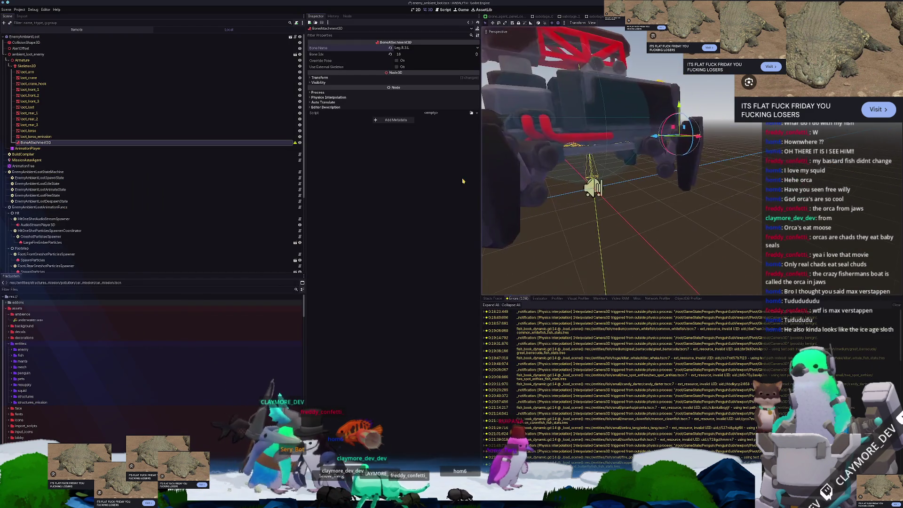
# Step: Add a Node3D child named Offset under the BoneAttachment3D
pyautogui.rightClick(69, 142)
pyautogui.click(89, 147)
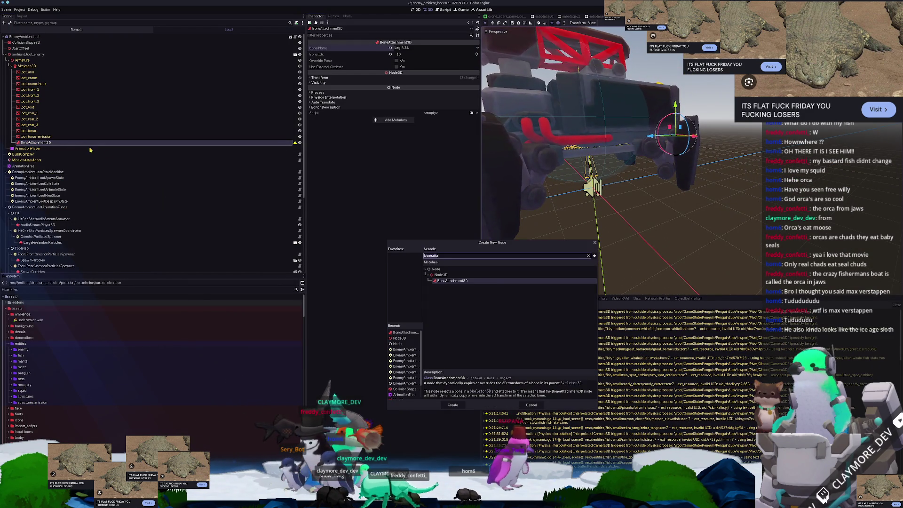
pyautogui.doubleClick(440, 275)
pyautogui.write('ffset')
pyautogui.press('Return')
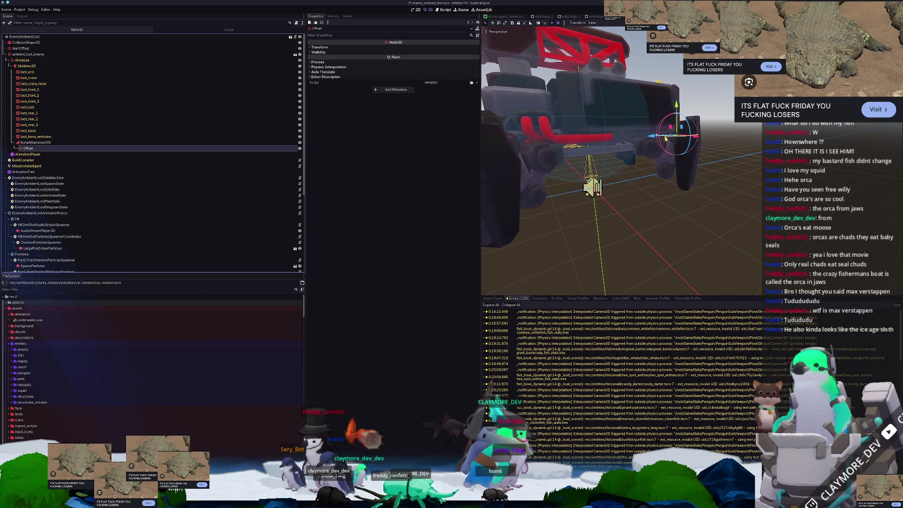
# Step: Expand Offset's Transform (Y 1.545) and select the bone attachment to rename it FootLRearBoneAttachment3D
pyautogui.scroll(3, 665, 138)
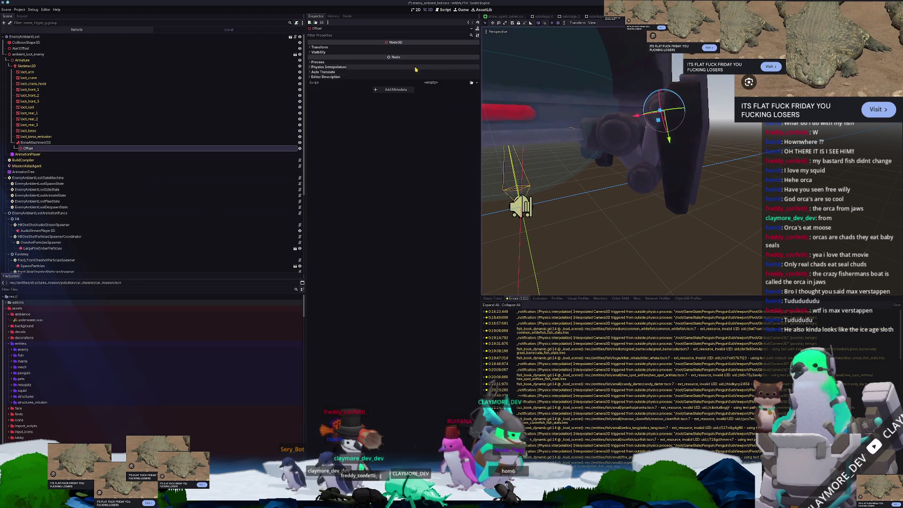
pyautogui.click(372, 48)
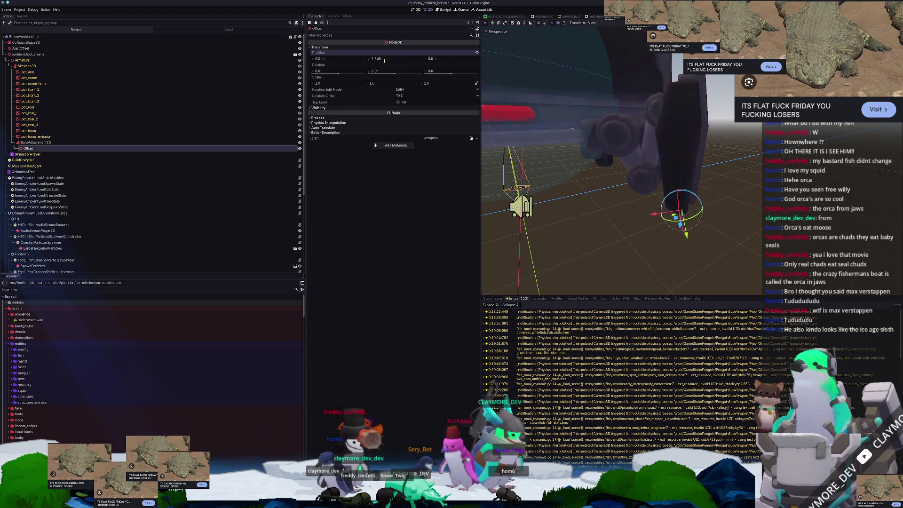
pyautogui.scroll(-3, 512, 54)
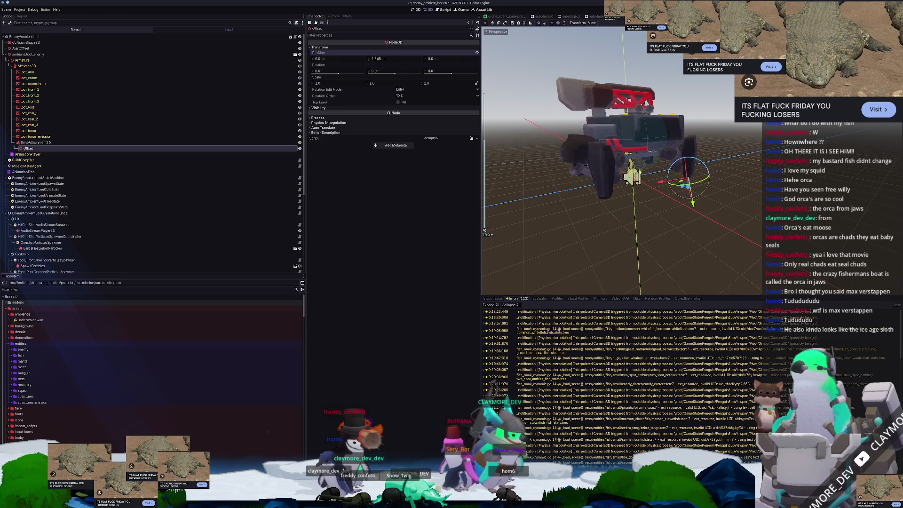
pyautogui.click(49, 143)
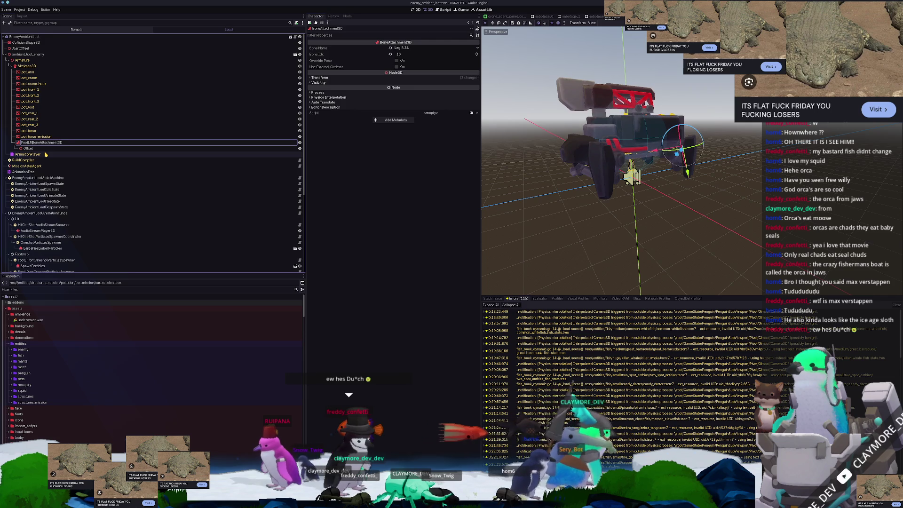
# Step: Name it FootLRearBoneAttachment3D, then duplicate it as a left front attachment following Leg.F.3.L
pyautogui.press('Return')
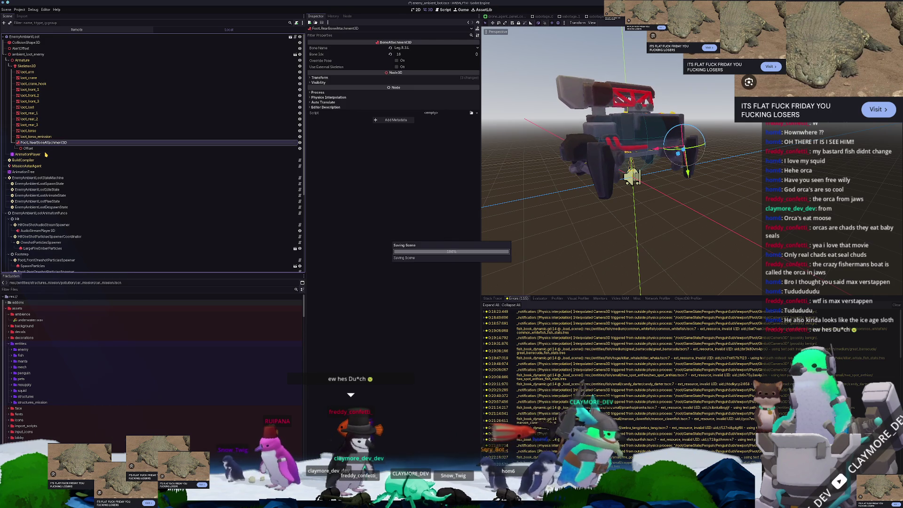
pyautogui.hotkey('ctrl', 'd')
pyautogui.press('F2')
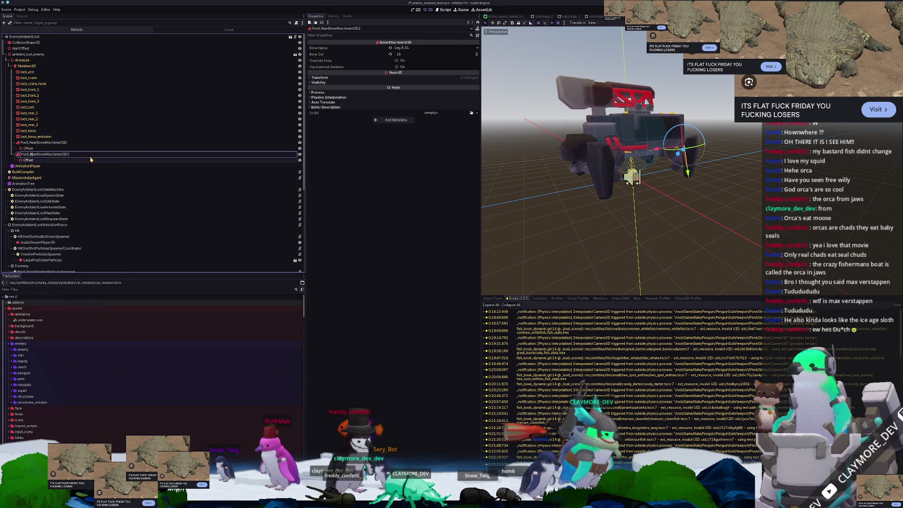
pyautogui.write('nt')
pyautogui.press('Return')
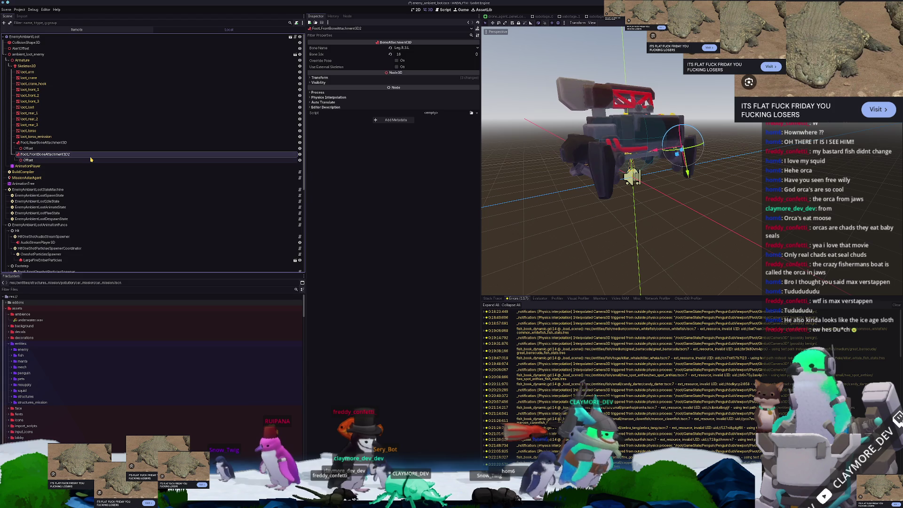
pyautogui.click(423, 48)
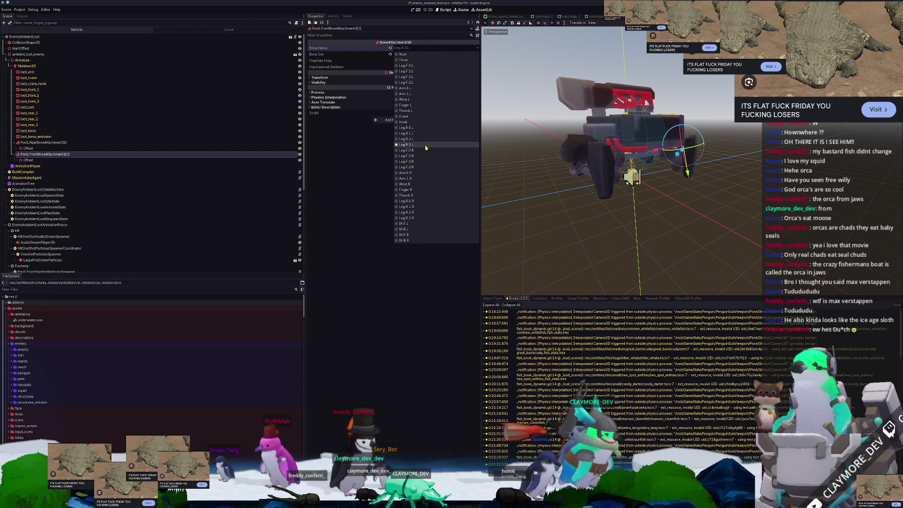
pyautogui.click(419, 82)
# Step: Rename the copy FootLFrontBoneAttachment3D and duplicate the left rear foot attachment
pyautogui.click(52, 142)
pyautogui.doubleClick(62, 155)
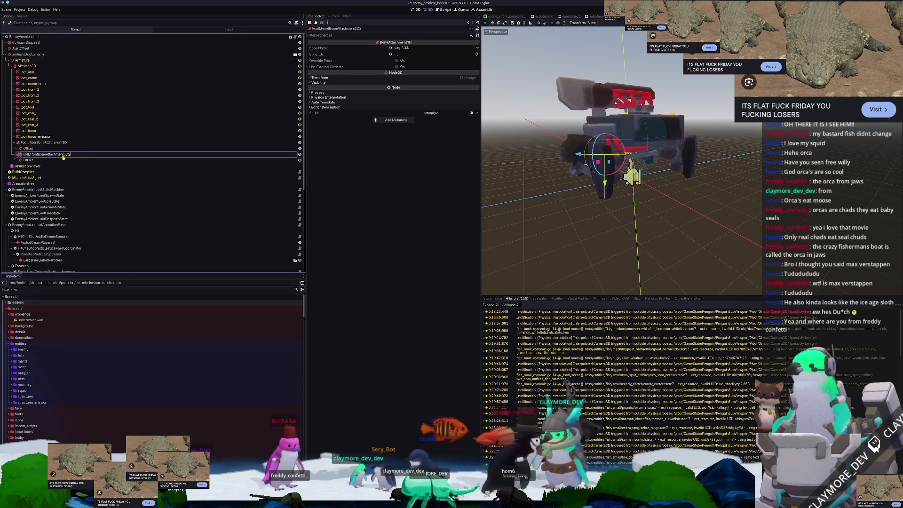
pyautogui.press('Return')
pyautogui.press('Up')
pyautogui.press('Down')
pyautogui.press('Down')
pyautogui.press('Up')
pyautogui.press('Up')
pyautogui.press('Up')
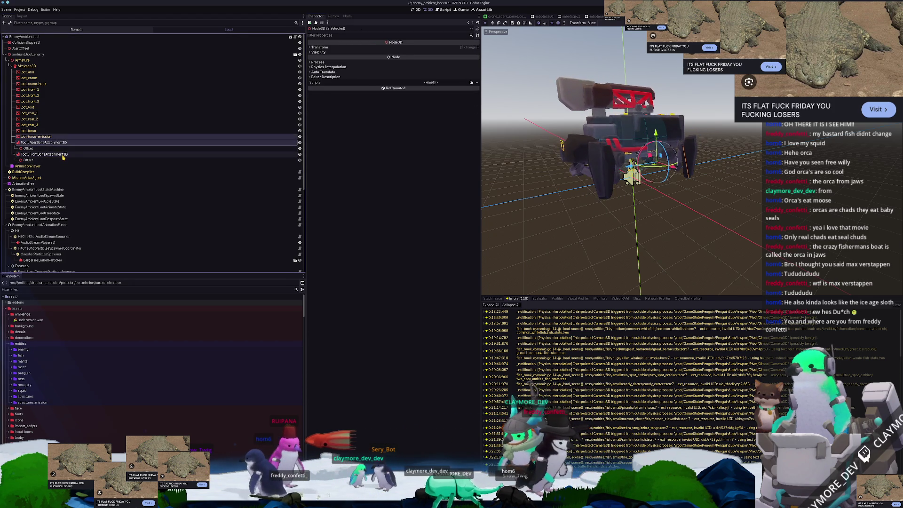
pyautogui.press('Down')
pyautogui.press('Up')
pyautogui.hotkey('ctrl', 'd')
# Step: Create FootRFrontBoneAttachment3D and FootRRearBoneAttachment3D, placing the rear one before the front
pyautogui.click(56, 168)
pyautogui.hotkey('ctrl', 'd')
pyautogui.doubleClick(94, 178)
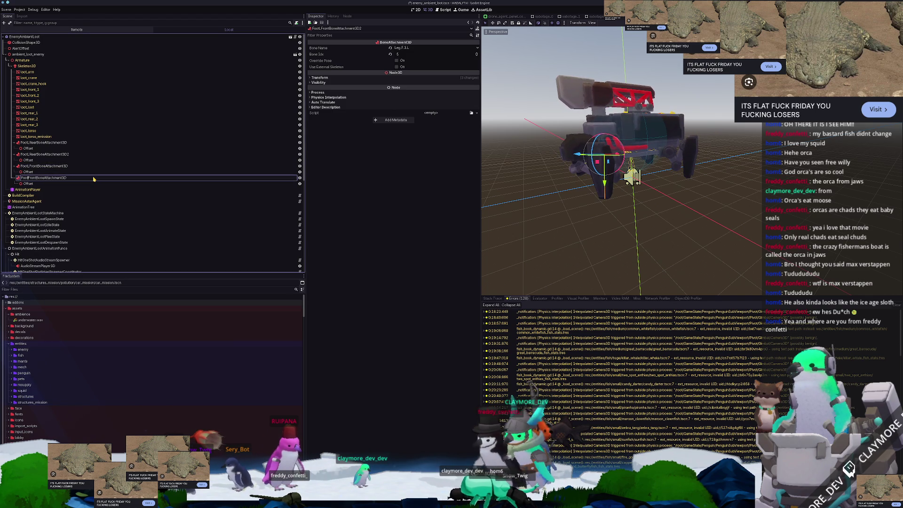
pyautogui.press('Return')
pyautogui.press('Up')
pyautogui.press('Up')
pyautogui.press('Up')
pyautogui.press('F2')
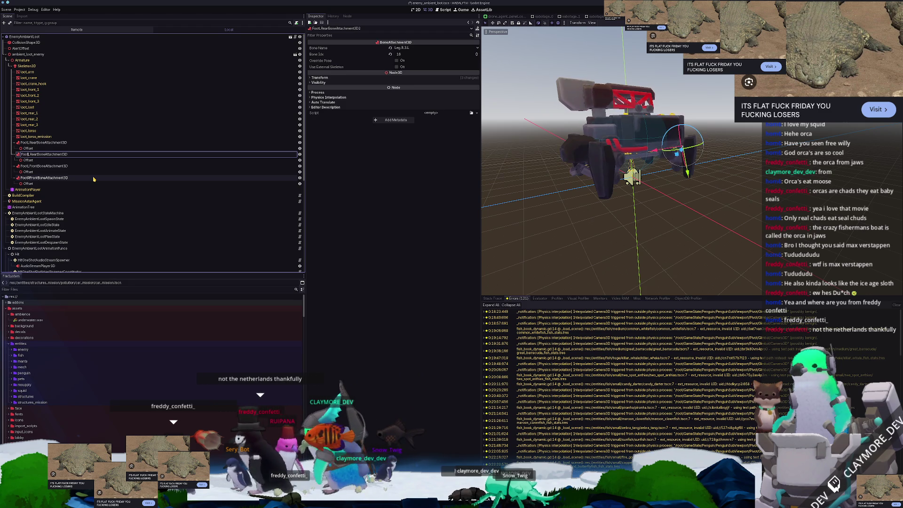
pyautogui.press('BackSpace')
pyautogui.write('R')
pyautogui.press('Return')
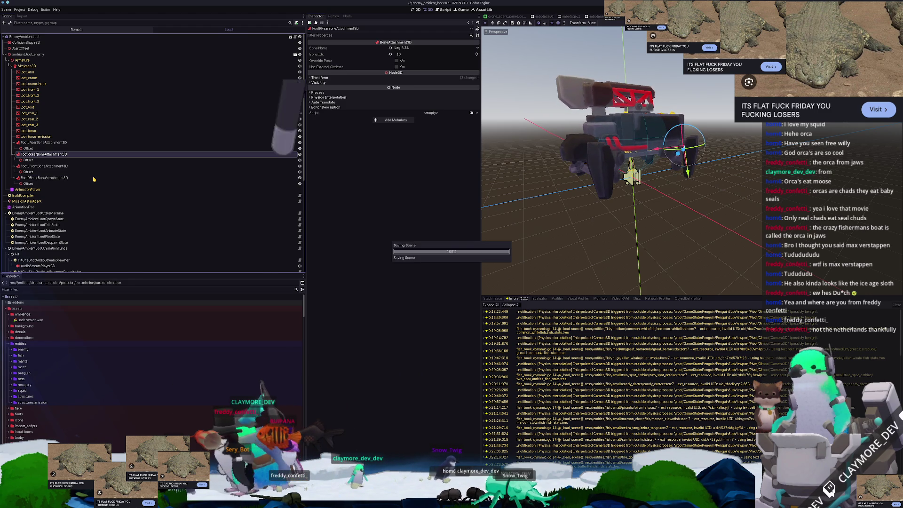
pyautogui.moveTo(39, 155); pyautogui.dragTo(44, 177)
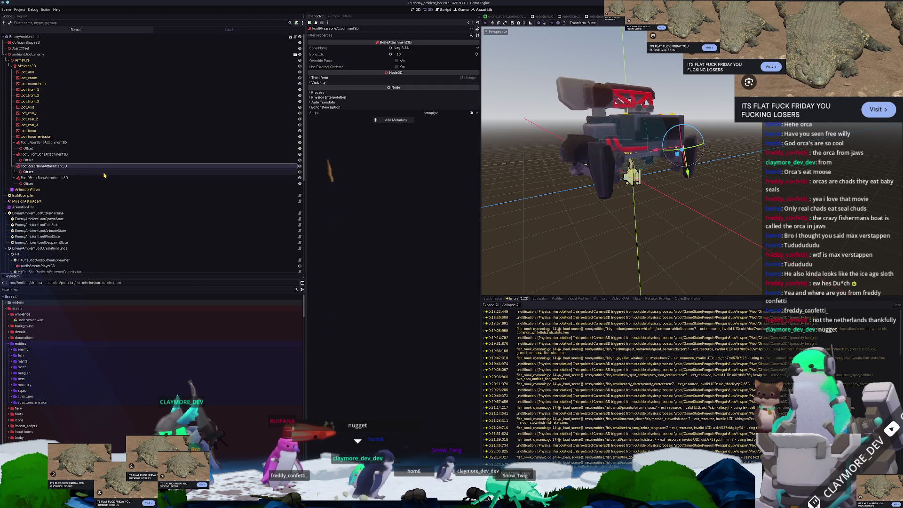
# Step: Bind FootRRearBoneAttachment3D to the Leg.R.3.R bone
pyautogui.click(404, 48)
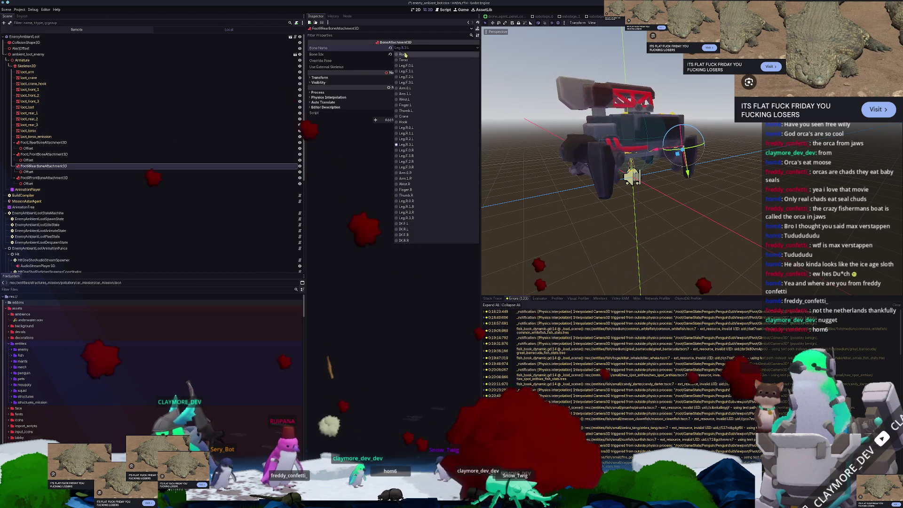
pyautogui.click(550, 211)
pyautogui.moveTo(551, 210); pyautogui.dragTo(603, 233)
pyautogui.click(413, 48)
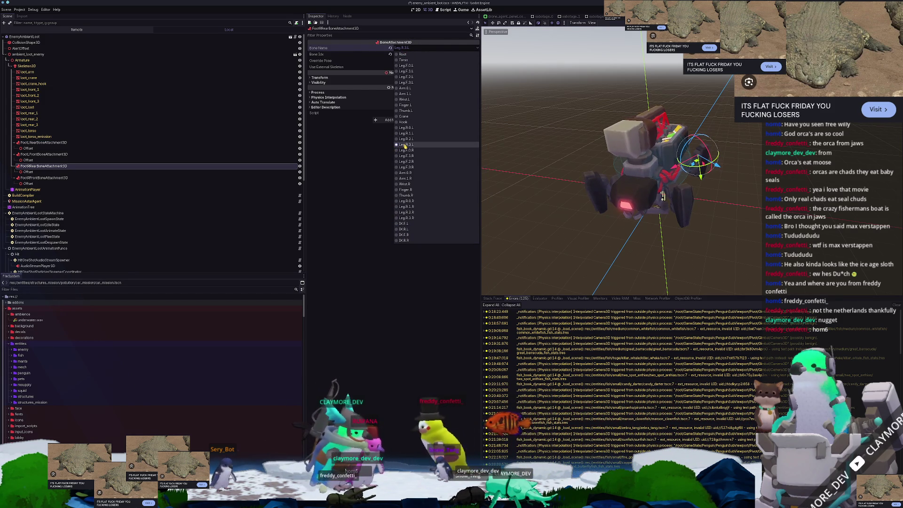
pyautogui.click(414, 218)
# Step: Bind FootRFrontBoneAttachment3D to the Leg.F.3.R bone
pyautogui.moveTo(527, 202); pyautogui.dragTo(567, 199)
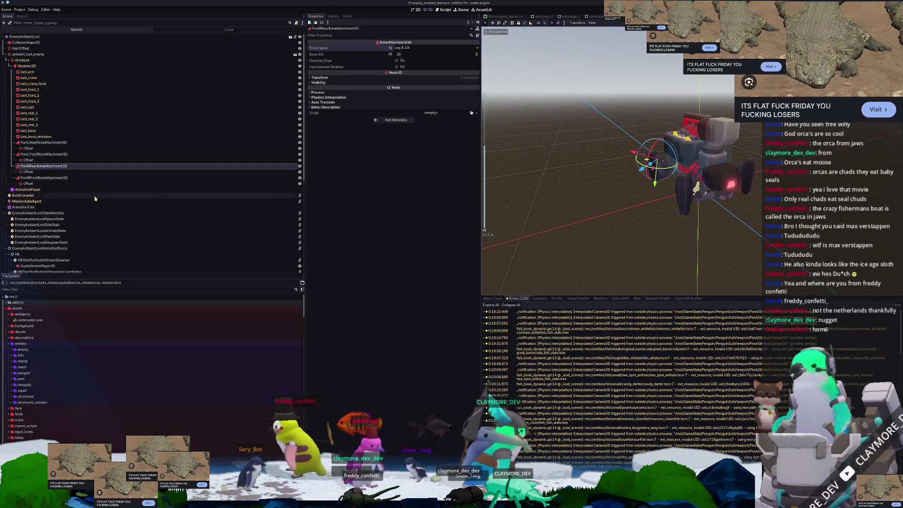
pyautogui.click(44, 178)
pyautogui.click(414, 48)
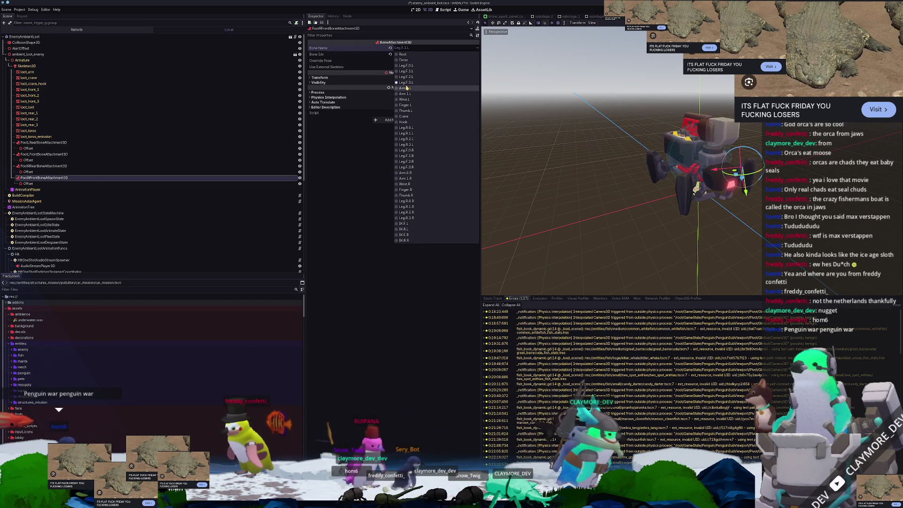
pyautogui.click(400, 167)
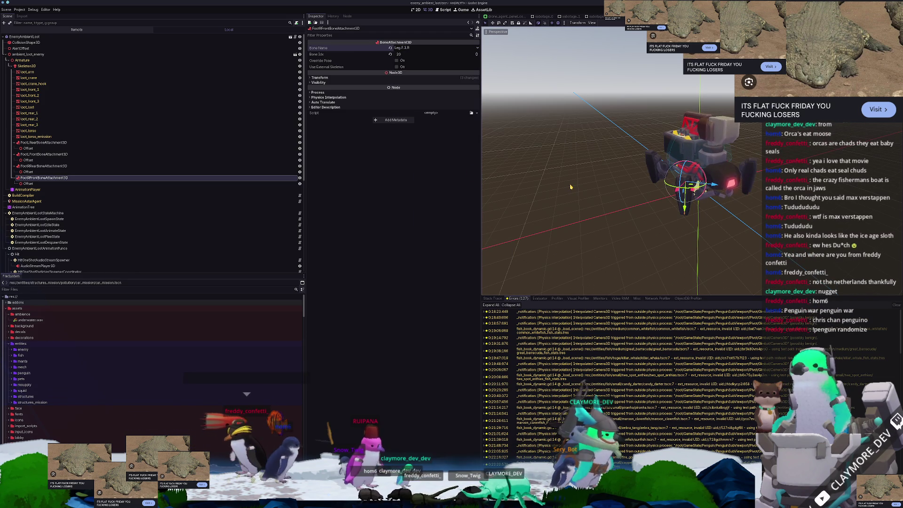
pyautogui.moveTo(568, 169); pyautogui.dragTo(582, 144)
pyautogui.click(582, 144)
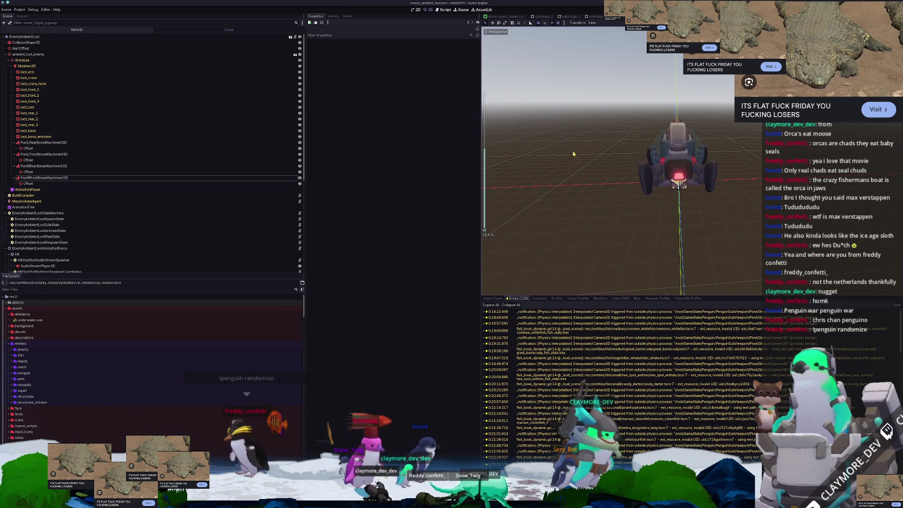
# Step: Set the left rear foot Offset's Position Y to 1.545
pyautogui.click(41, 149)
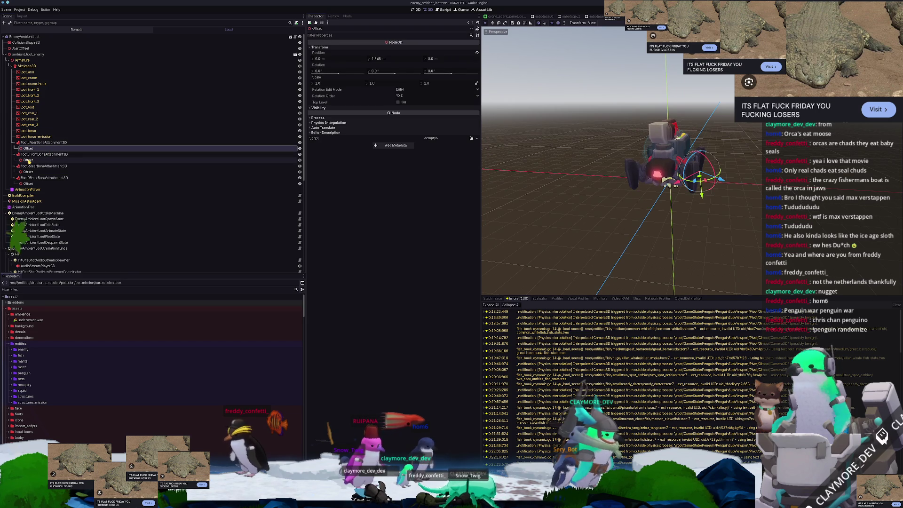
pyautogui.keyDown('ctrl'); pyautogui.click(29, 160); pyautogui.keyUp('ctrl')
pyautogui.moveTo(503, 166); pyautogui.dragTo(513, 162)
pyautogui.press('f')
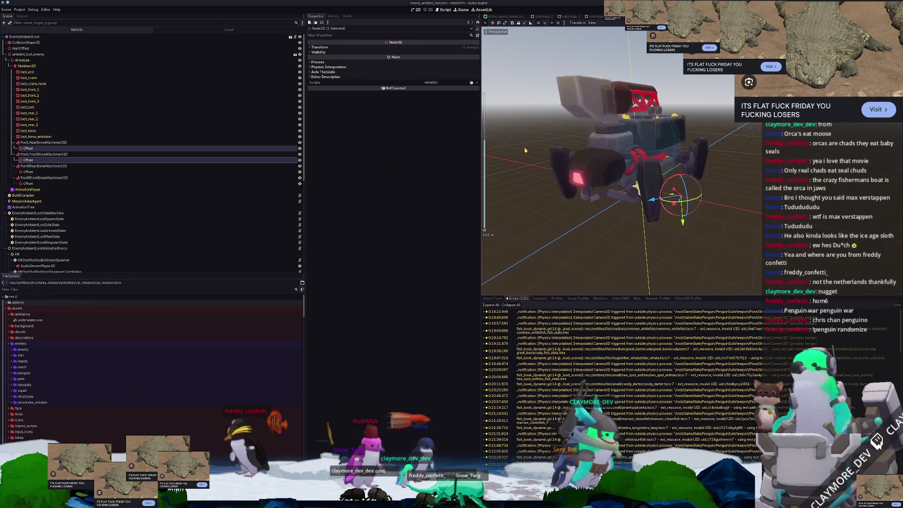
pyautogui.click(34, 150)
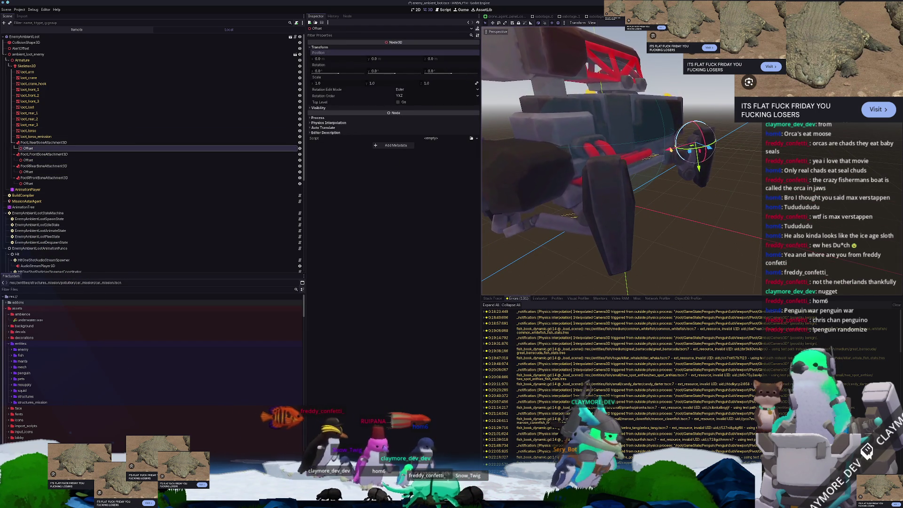
pyautogui.click(383, 59)
pyautogui.write('1.545')
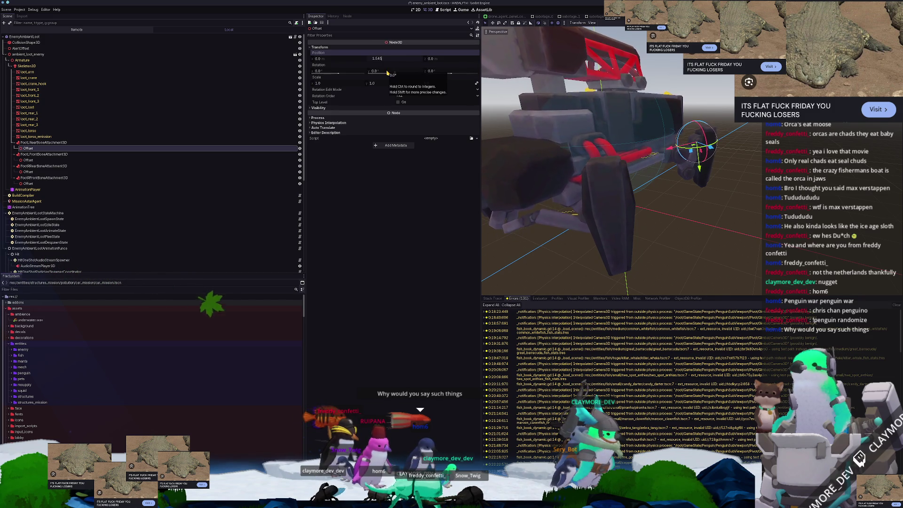
pyautogui.press('Return')
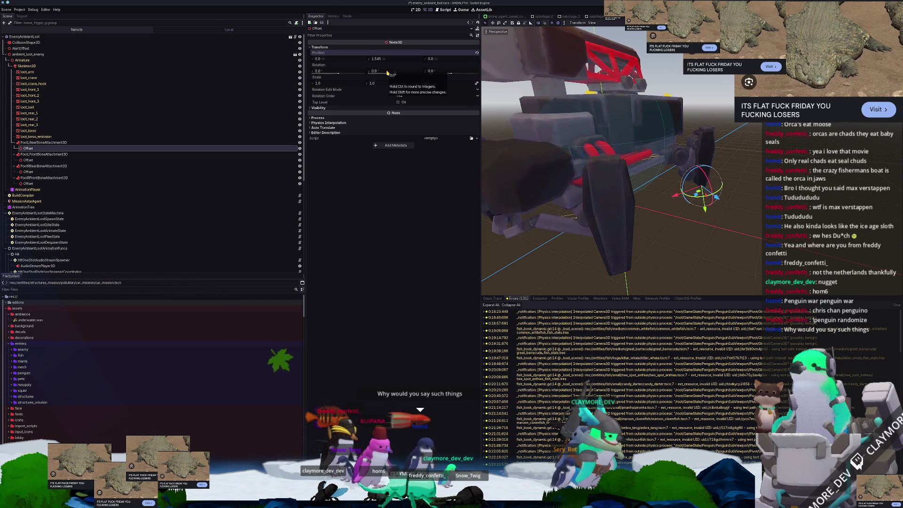
# Step: Set the left front foot Offset's Position Y to 1.545
pyautogui.click(28, 160)
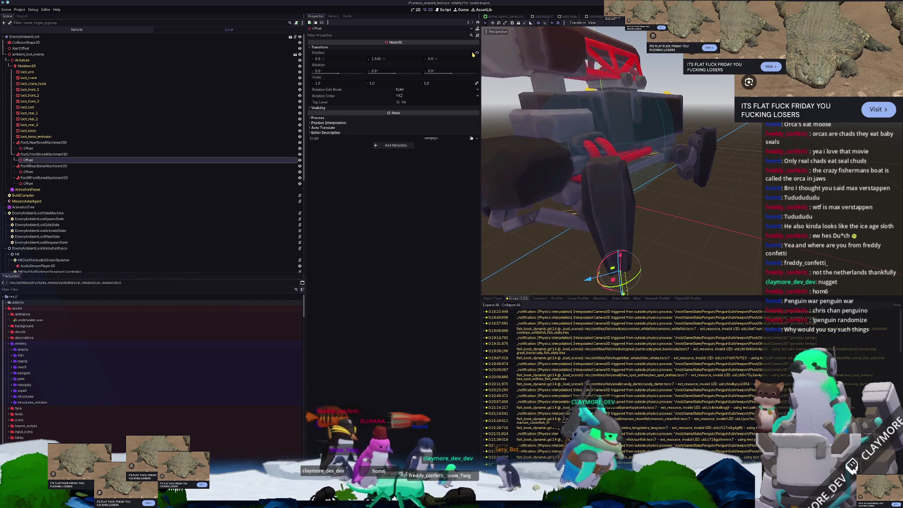
pyautogui.click(476, 53)
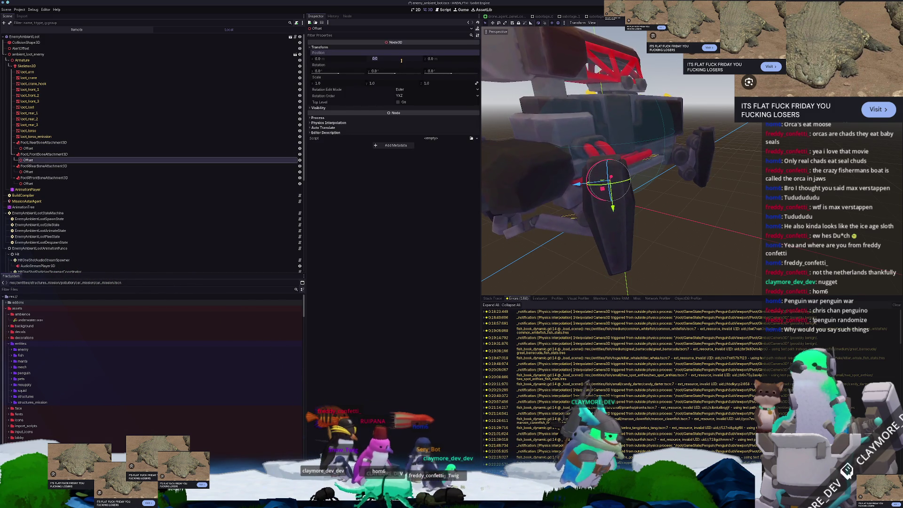
pyautogui.write('545')
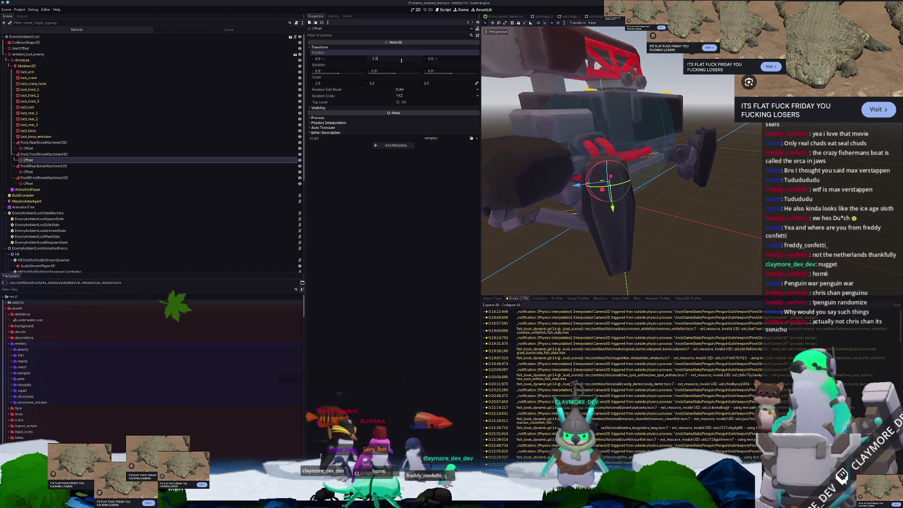
pyautogui.press('Return')
pyautogui.moveTo(649, 141); pyautogui.dragTo(705, 139)
pyautogui.scroll(2, 694, 138)
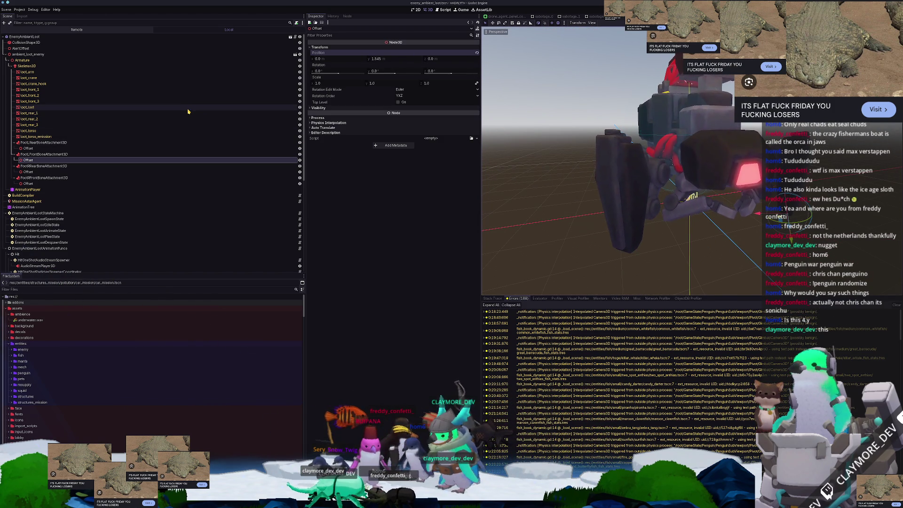
# Step: Check the right rear and right front Offsets at Y 1.545, then save the scene
pyautogui.click(55, 172)
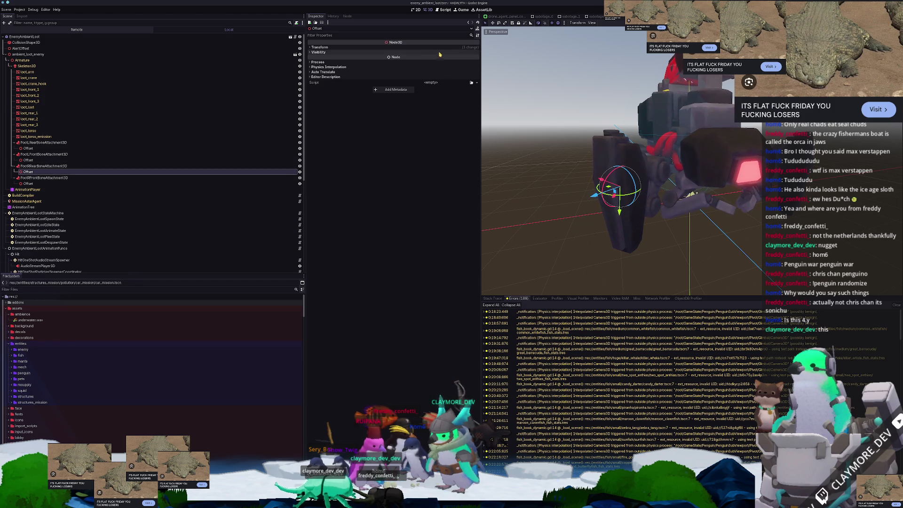
pyautogui.click(390, 58)
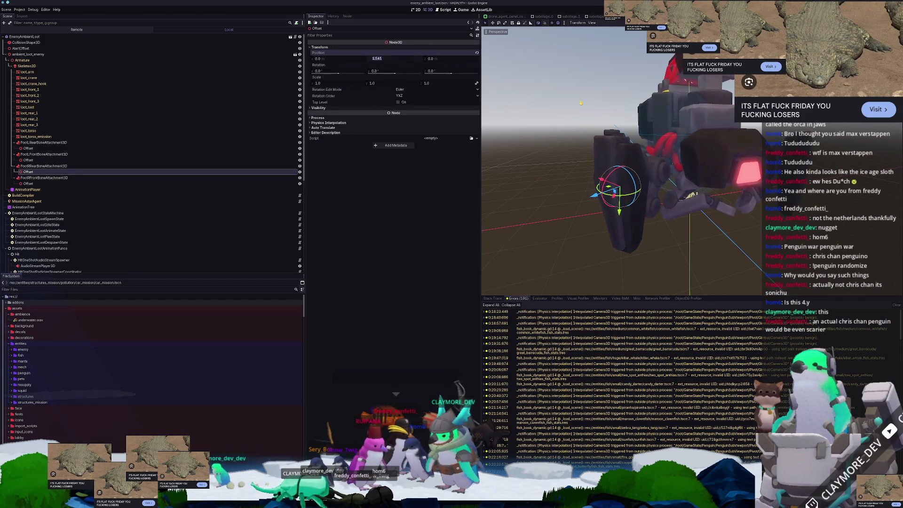
pyautogui.click(581, 115)
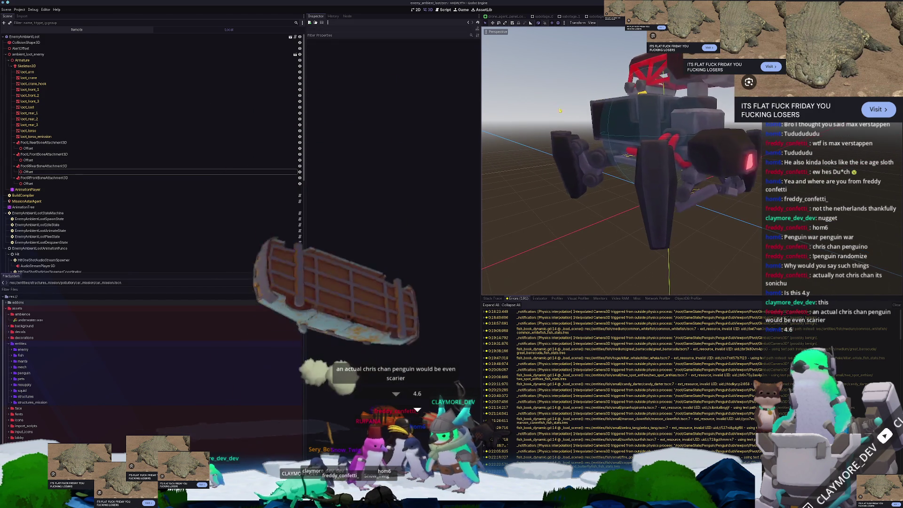
pyautogui.click(65, 173)
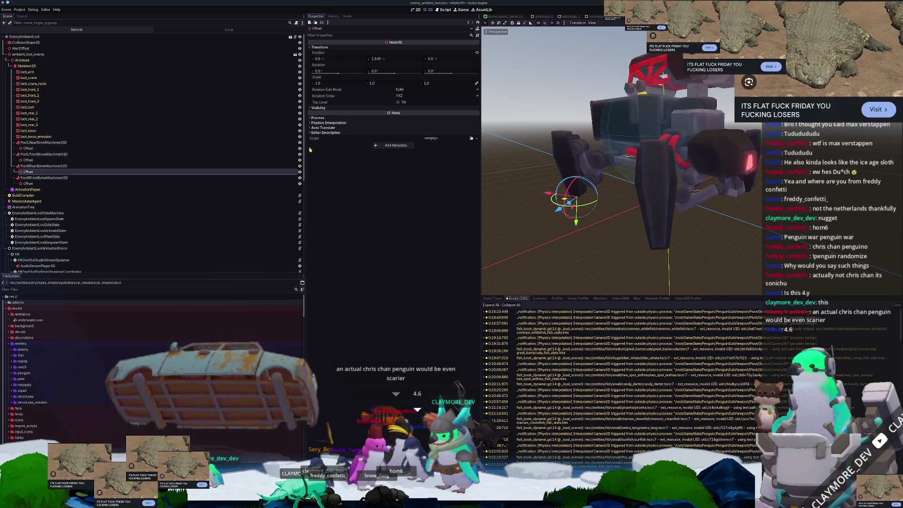
pyautogui.click(390, 61)
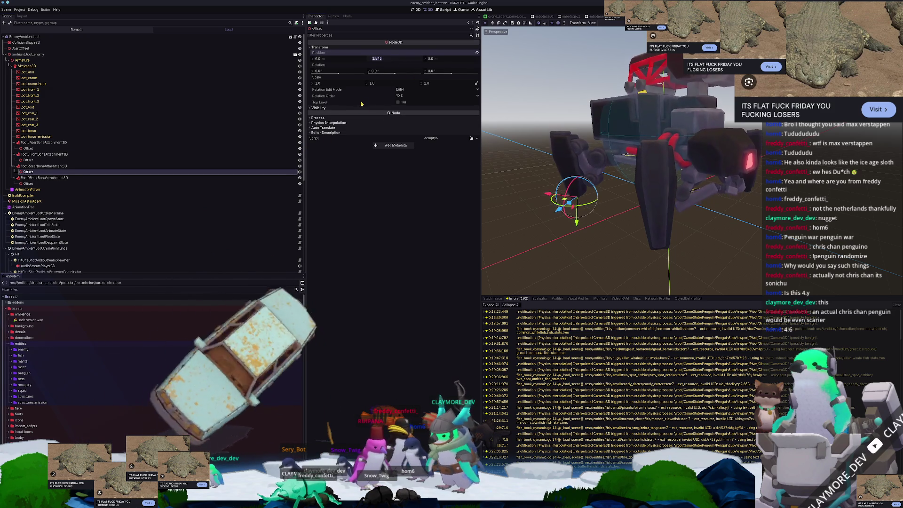
pyautogui.click(43, 184)
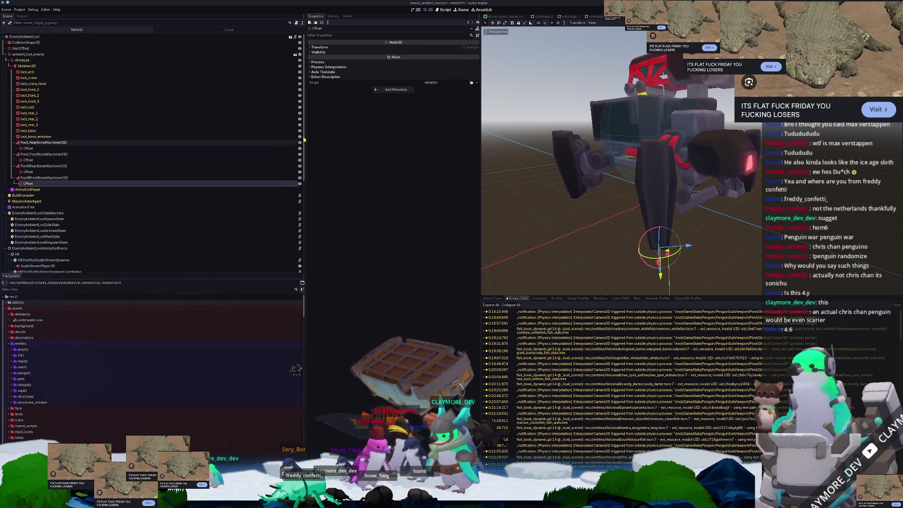
pyautogui.hotkey('ctrl', 's')
pyautogui.moveTo(570, 172)
pyautogui.mouseDown()
pyautogui.moveTo(542, 204)
pyautogui.moveTo(574, 192)
pyautogui.moveTo(564, 188)
pyautogui.moveTo(566, 195)
pyautogui.mouseUp()
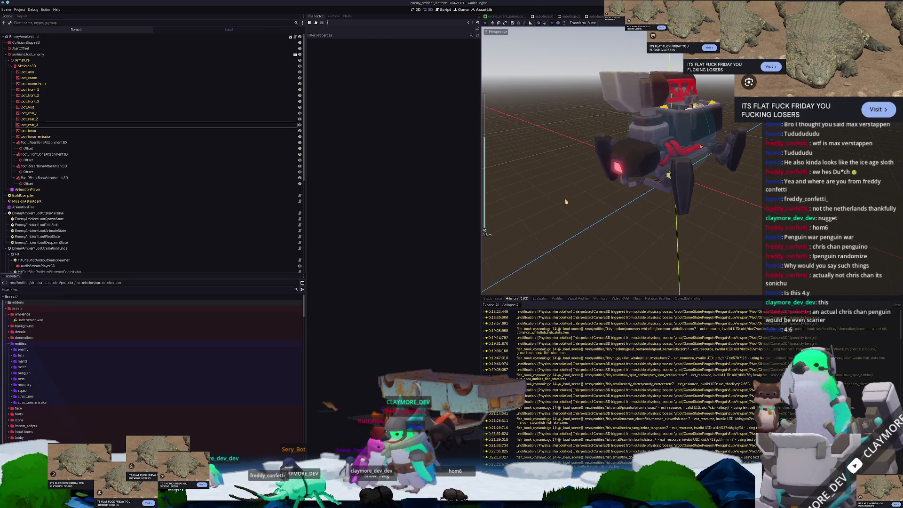
# Step: Review the four foot BoneAttachment3D nodes in the Scene dock
pyautogui.click(61, 142)
pyautogui.click(51, 155)
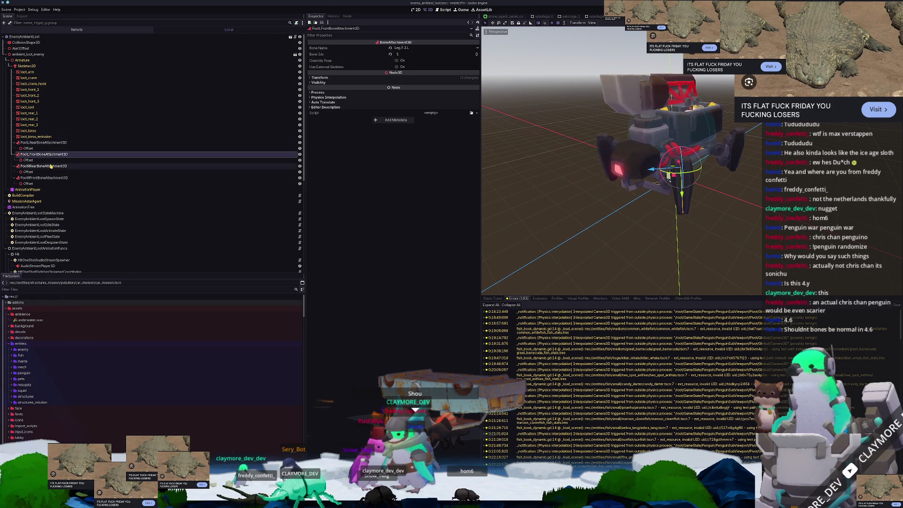
pyautogui.click(50, 166)
pyautogui.click(51, 178)
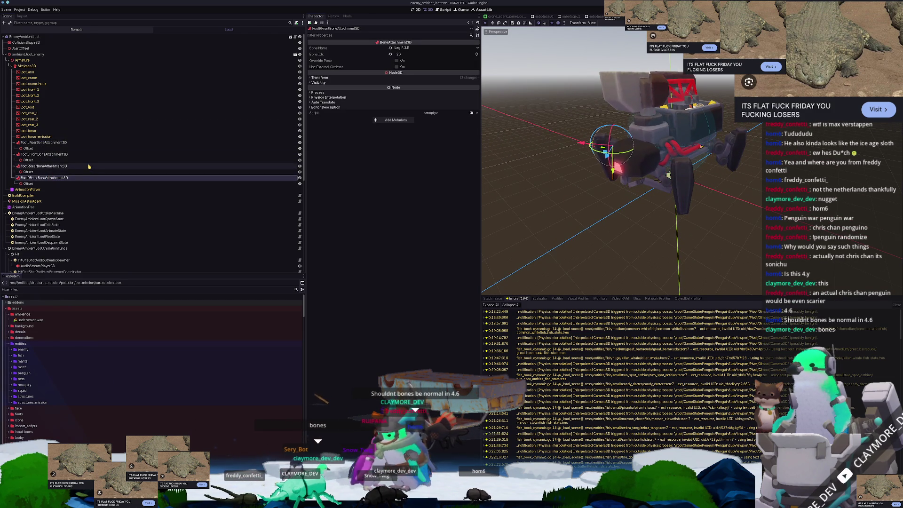
pyautogui.scroll(-6, 88, 162)
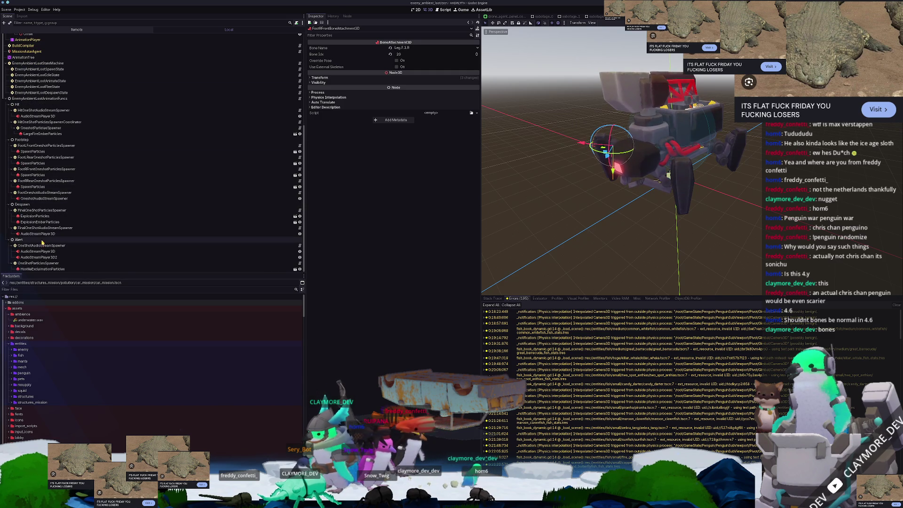
# Step: Inspect the left front footstep particle spawner and HitOneShotAudioStreamSpawner, then bring up Skeleton3D's context menu
pyautogui.click(30, 146)
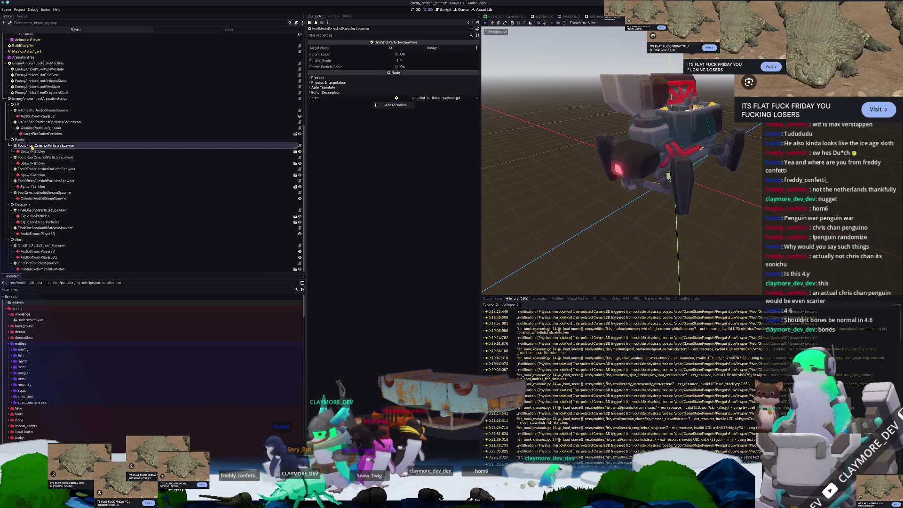
pyautogui.click(72, 113)
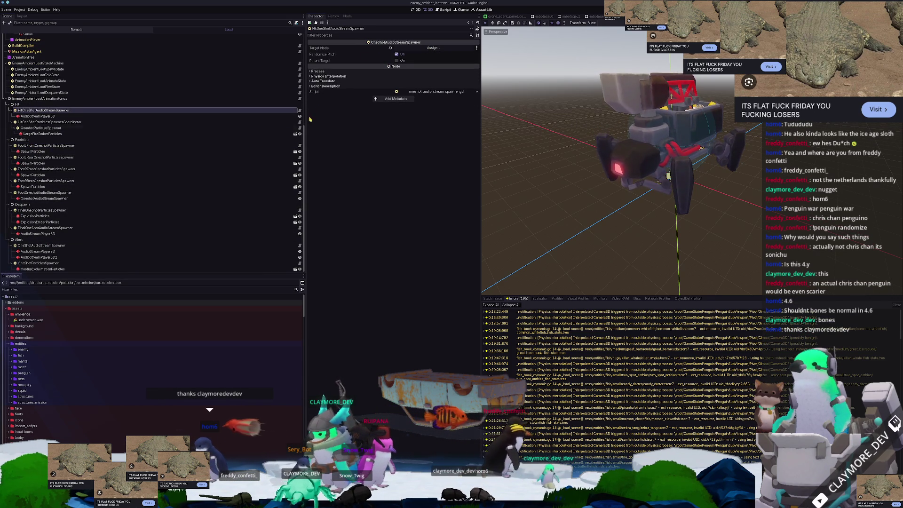
pyautogui.scroll(3, 75, 161)
pyautogui.scroll(2, 75, 161)
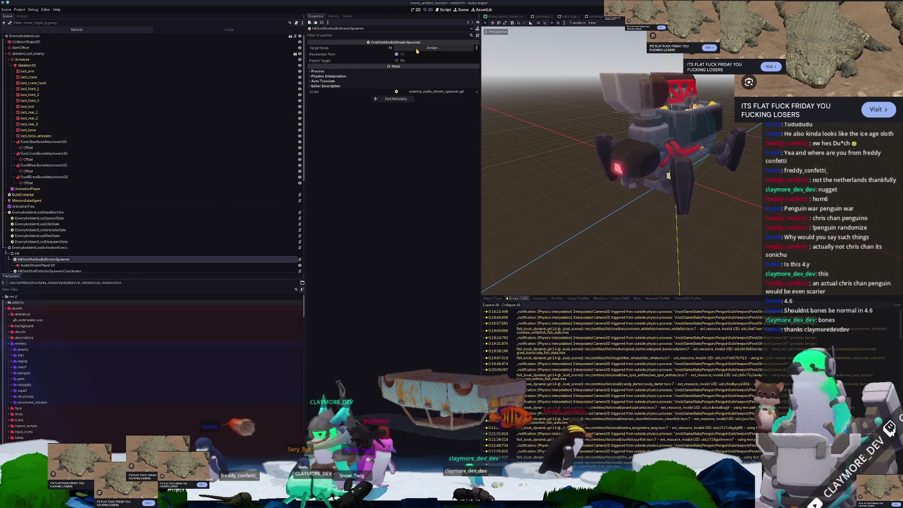
pyautogui.click(47, 65)
pyautogui.rightClick(48, 66)
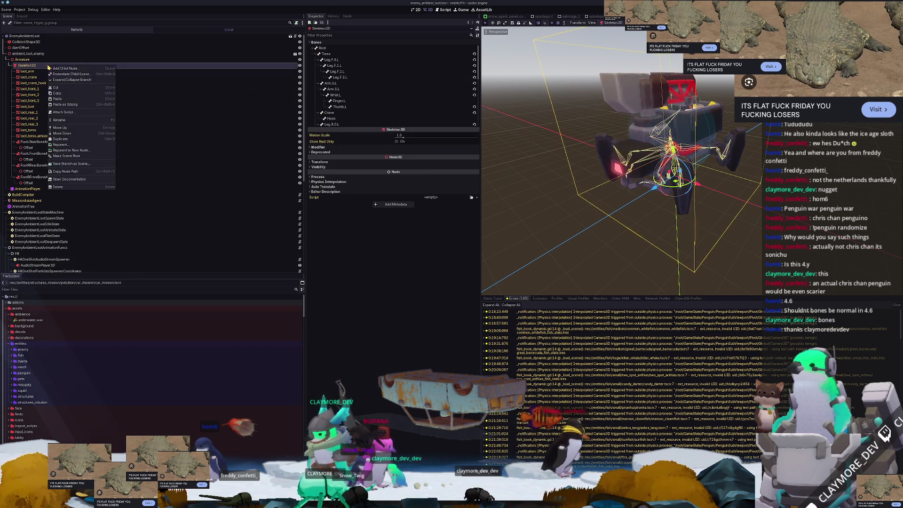
# Step: Add a BoneAttachment3D named TorsoBoneAttachment3D under Skeleton3D, bound to the Torso bone
pyautogui.click(66, 69)
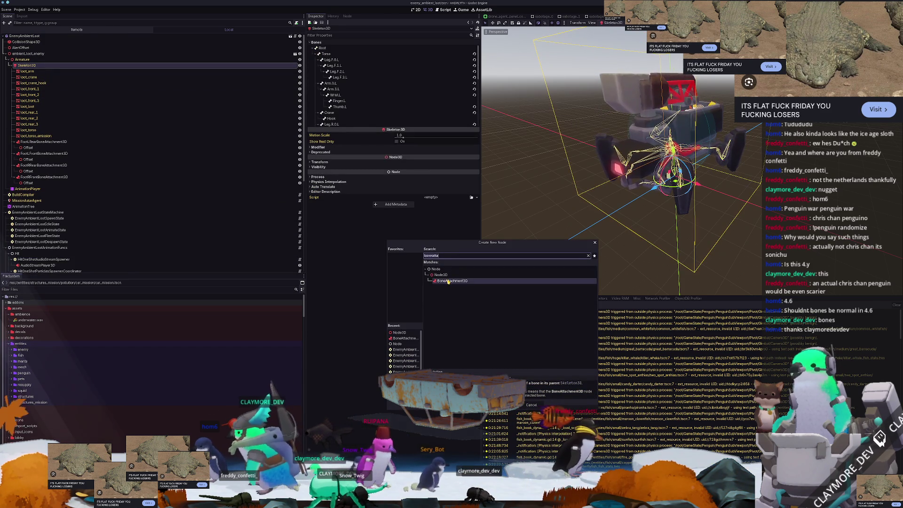
pyautogui.doubleClick(446, 281)
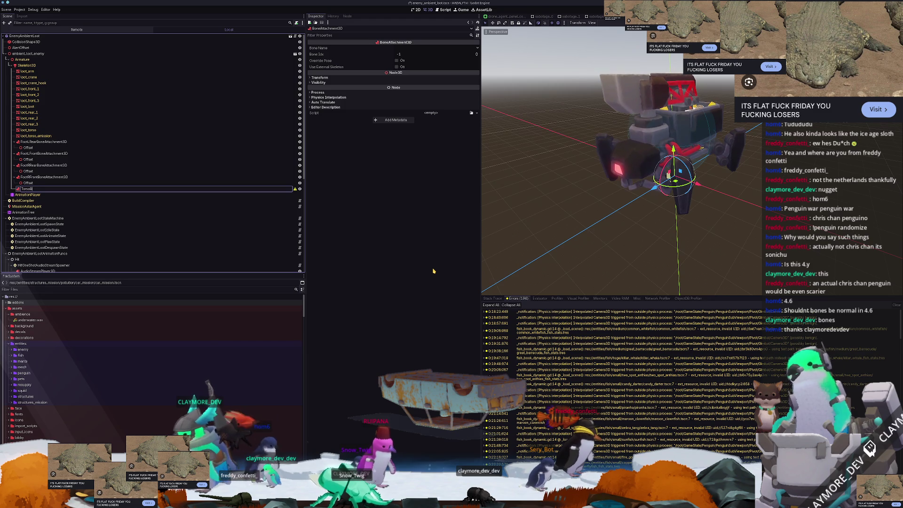
pyautogui.write('TorsoBoneAttachment3D')
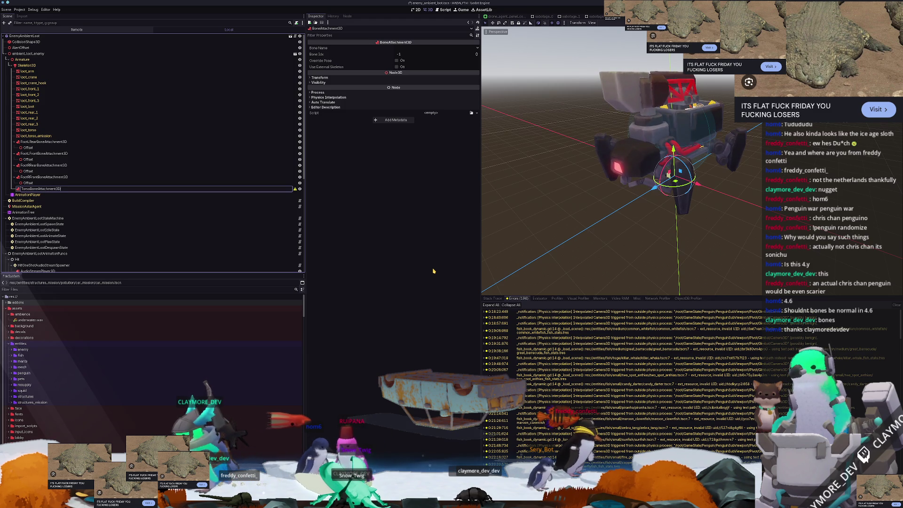
pyautogui.press('Return')
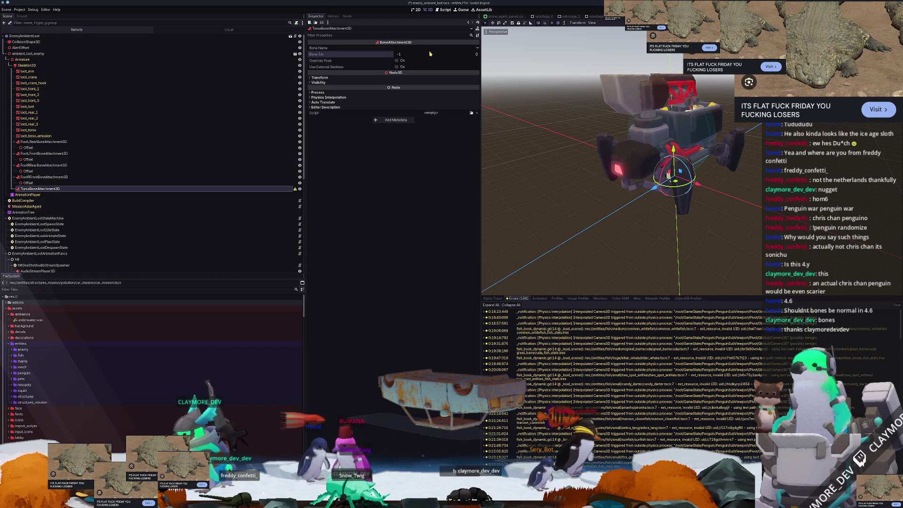
pyautogui.click(428, 48)
pyautogui.click(413, 61)
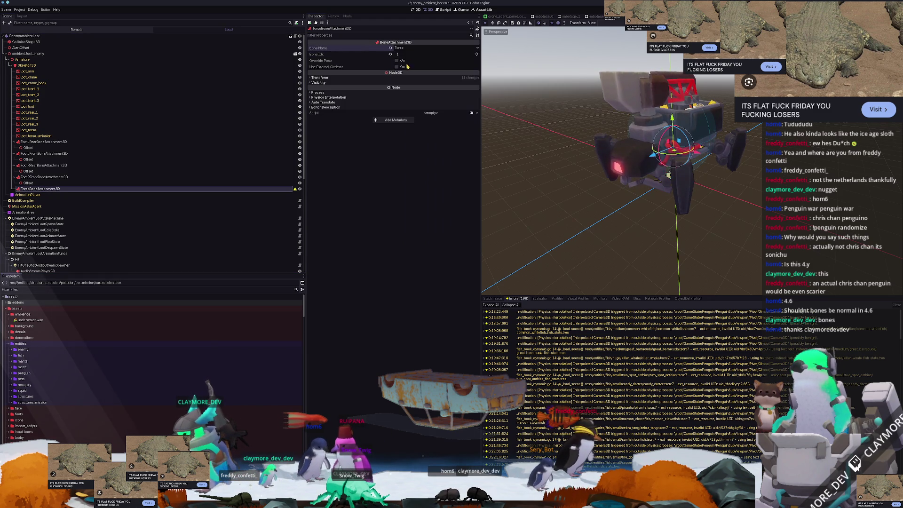
pyautogui.moveTo(546, 213); pyautogui.dragTo(556, 185)
pyautogui.scroll(3, 556, 184)
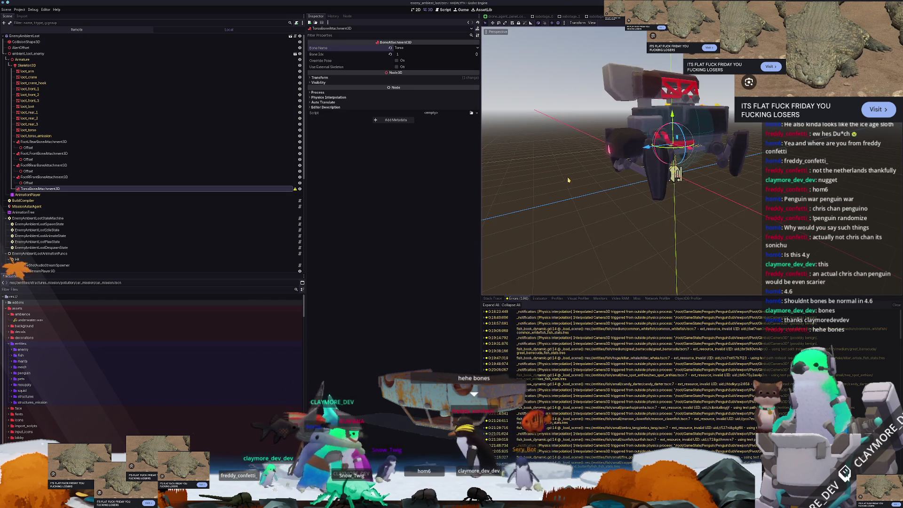
pyautogui.scroll(-6, 79, 239)
pyautogui.scroll(4, 79, 240)
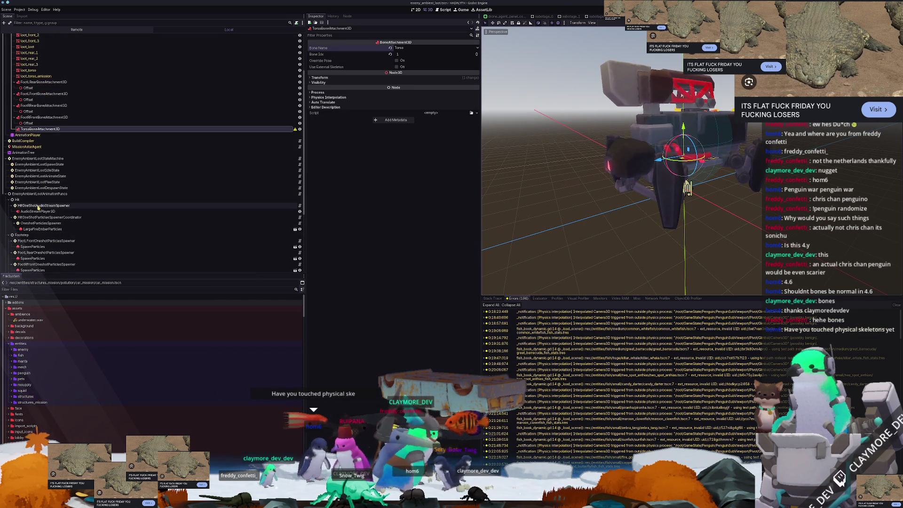
# Step: Target HitOneShotAudioStreamSpawner at TorsoBoneAttachment3D
pyautogui.click(79, 205)
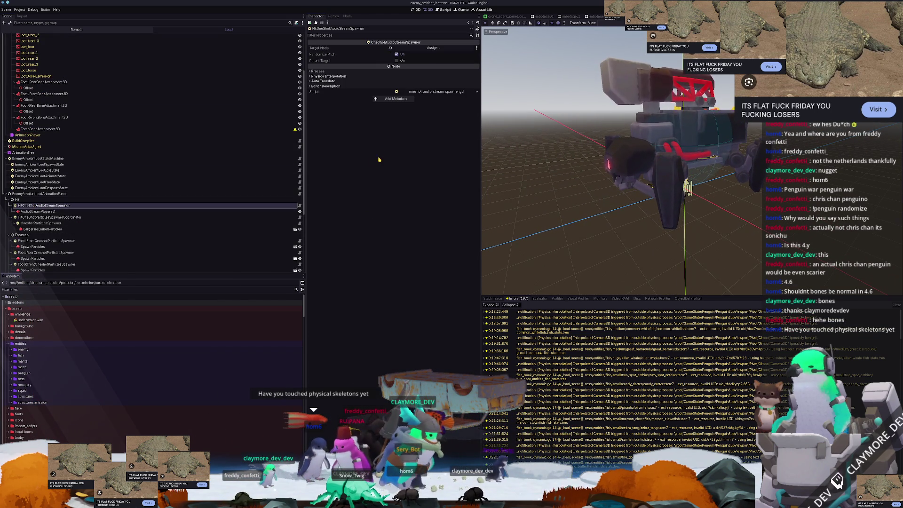
pyautogui.click(433, 47)
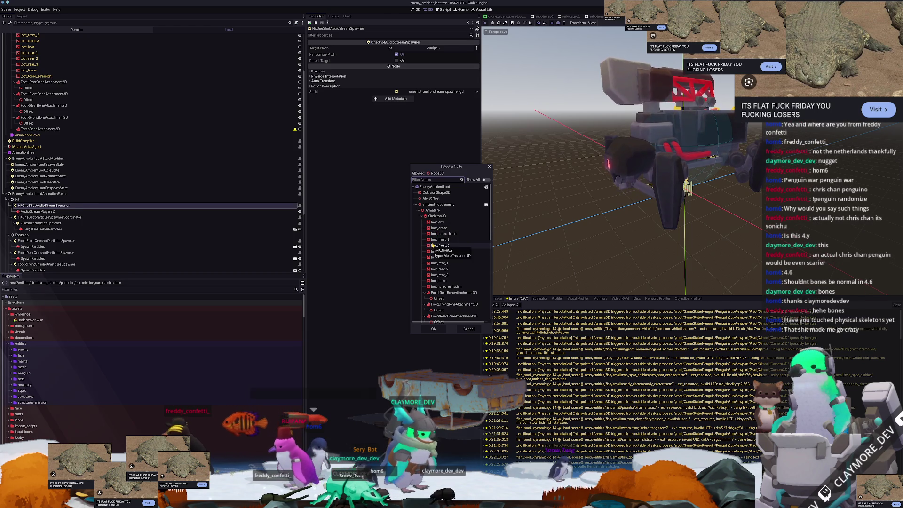
pyautogui.scroll(-4, 430, 271)
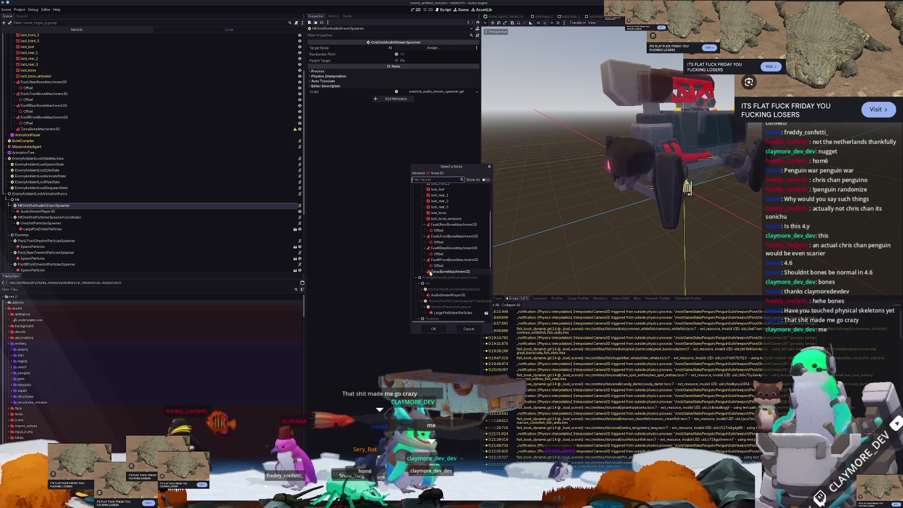
pyautogui.doubleClick(435, 273)
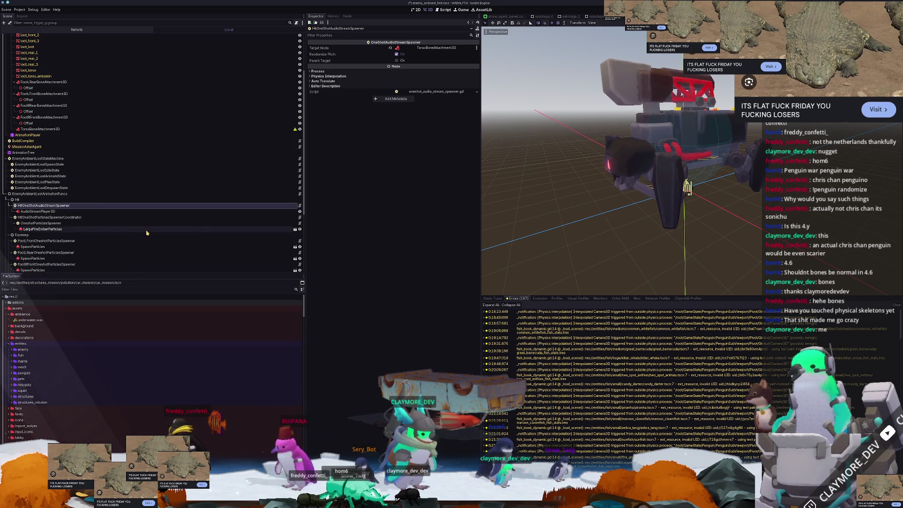
# Step: Target the hit OneshotParticlesSpawner at TorsoBoneAttachment3D
pyautogui.click(89, 218)
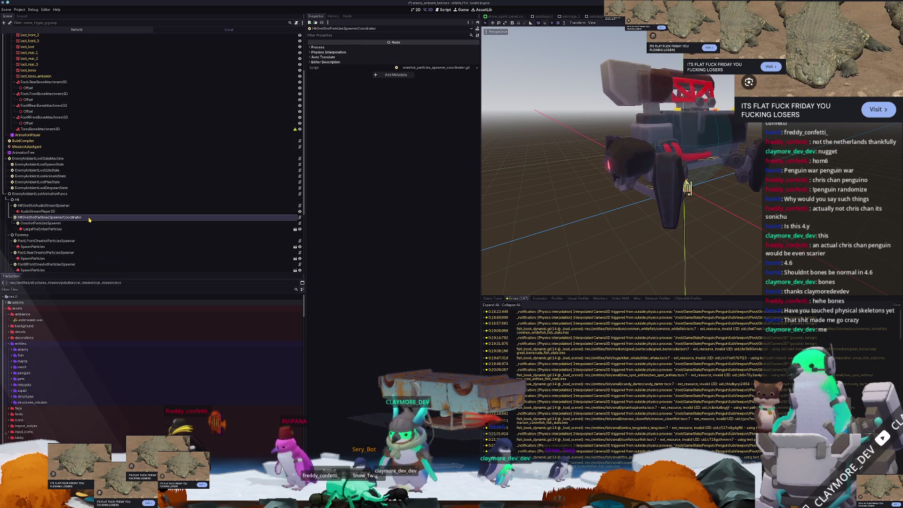
pyautogui.click(52, 223)
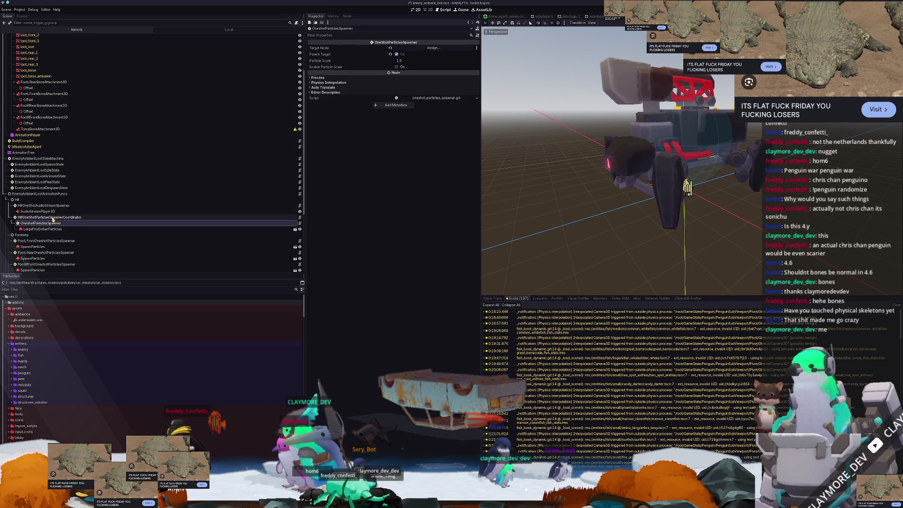
pyautogui.click(49, 223)
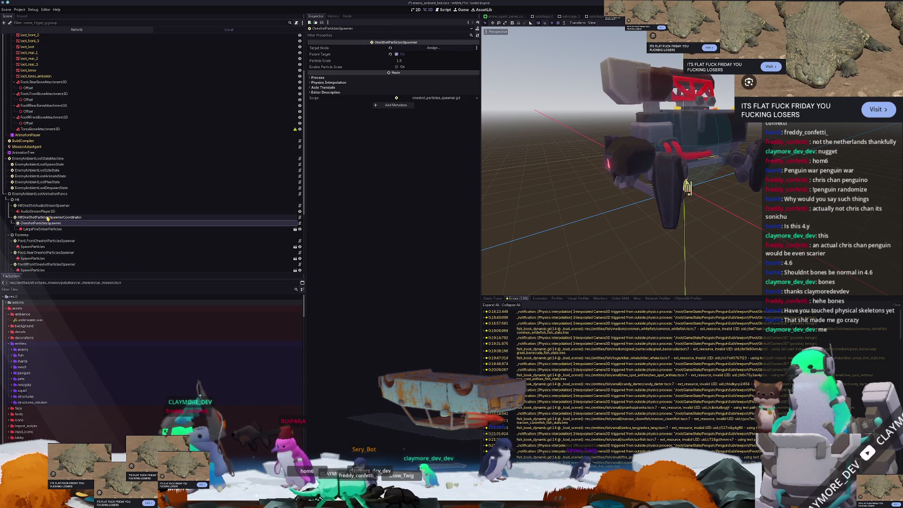
pyautogui.click(433, 48)
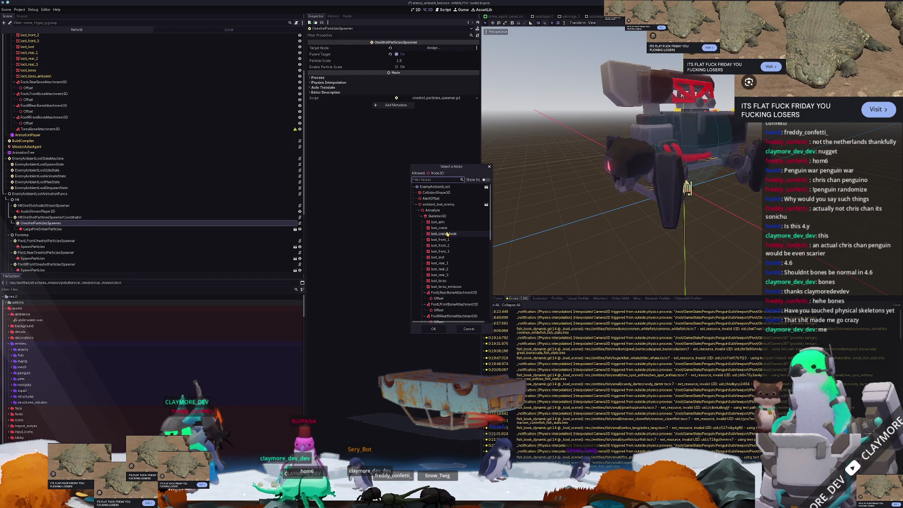
pyautogui.scroll(-5, 443, 240)
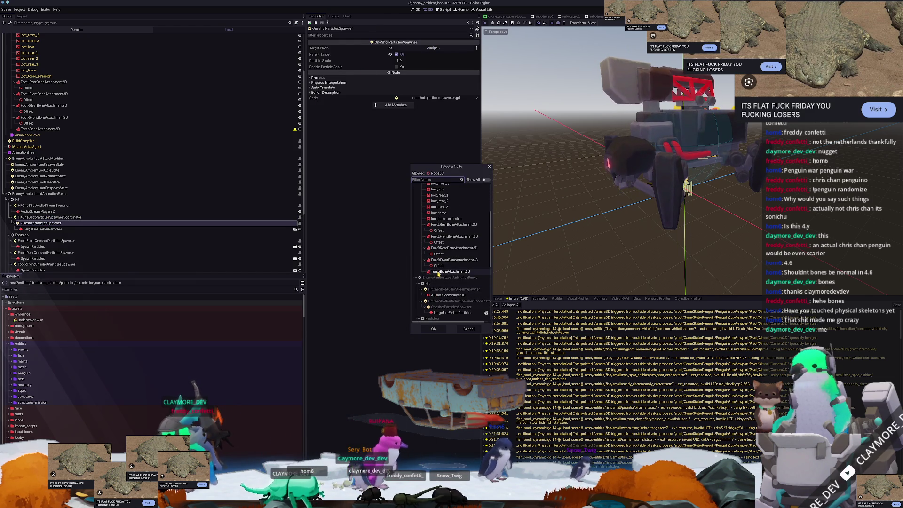
pyautogui.doubleClick(441, 271)
pyautogui.moveTo(41, 223)
pyautogui.mouseDown()
pyautogui.moveTo(57, 238)
pyautogui.moveTo(48, 218)
pyautogui.mouseUp()
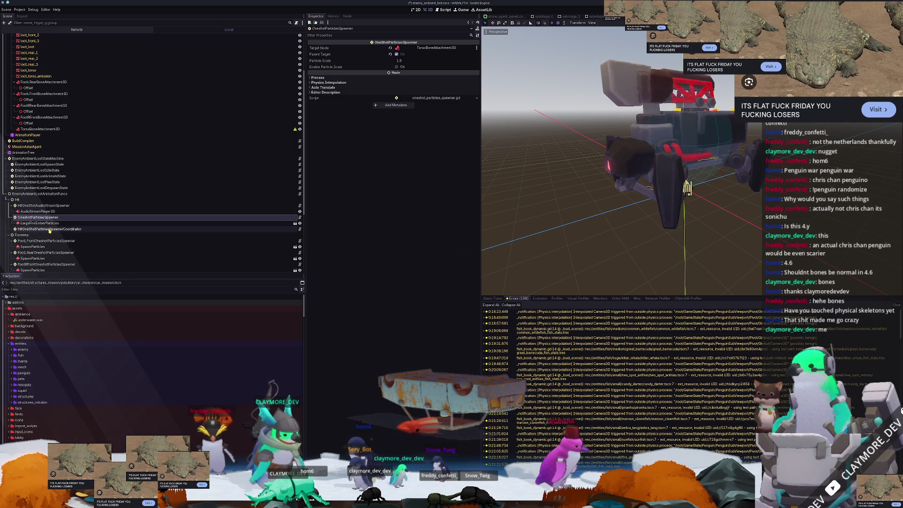
# Step: Delete the HitOneShotParticlesSpawnerCoordinator node
pyautogui.click(49, 229)
pyautogui.press('Delete')
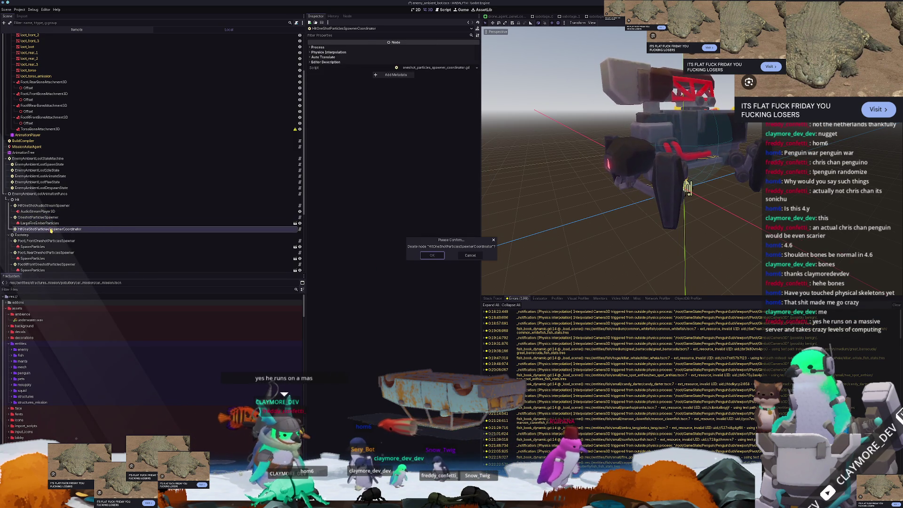
pyautogui.press('Return')
# Step: Bind TorsoBoneAttachment3D to the Torso bone and save the scene
pyautogui.click(40, 129)
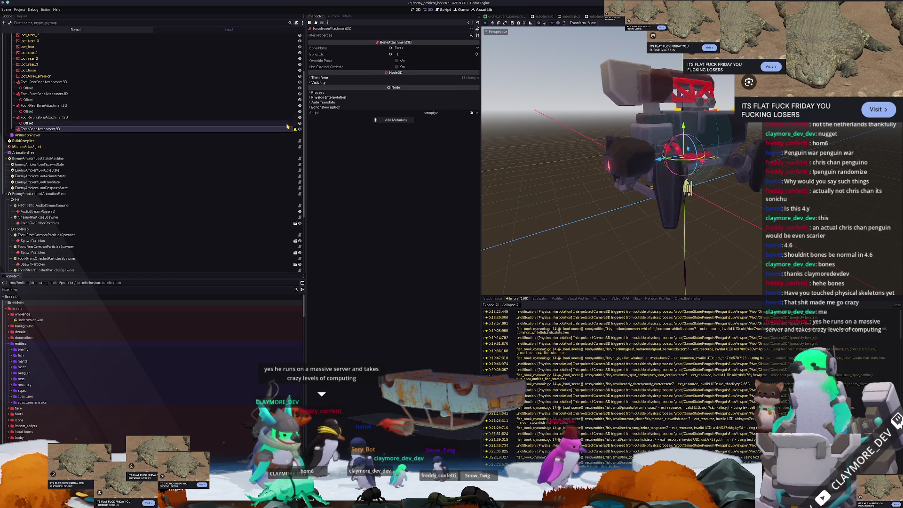
pyautogui.moveTo(296, 130)
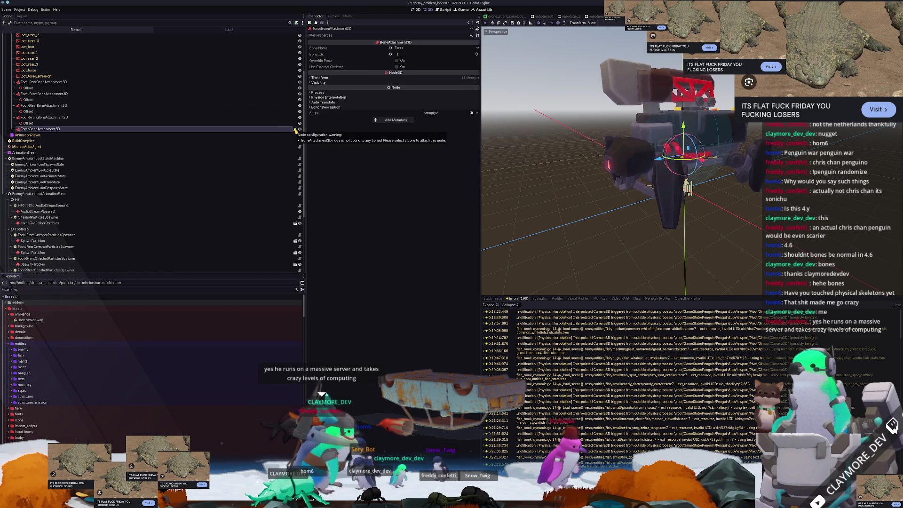
pyautogui.click(412, 49)
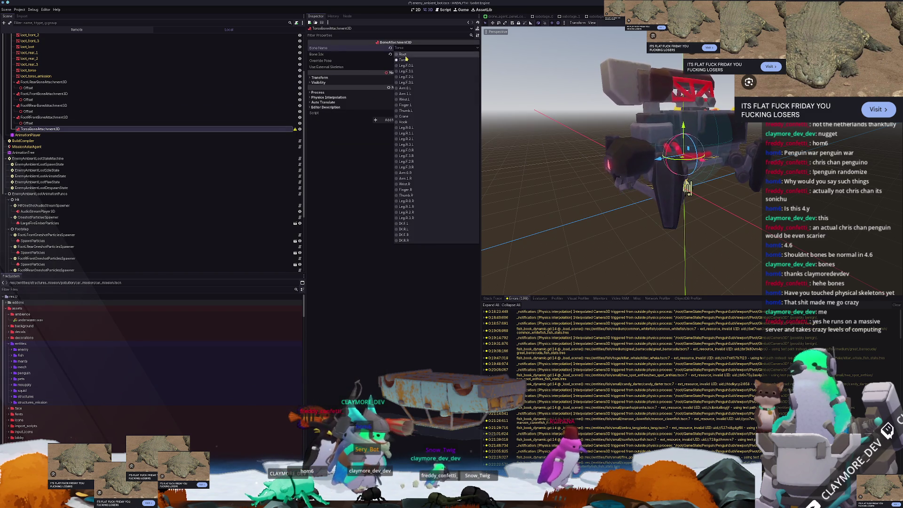
pyautogui.click(405, 54)
pyautogui.click(407, 49)
pyautogui.click(403, 61)
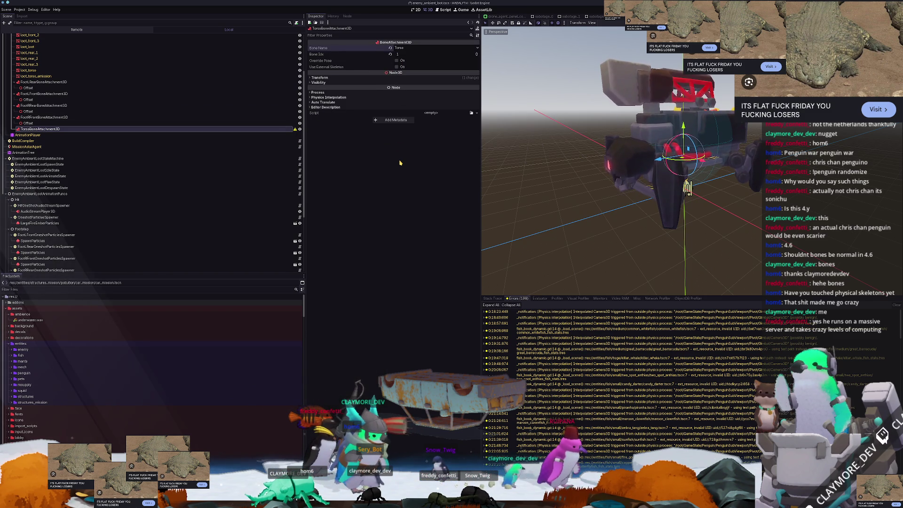
pyautogui.hotkey('ctrl', 's')
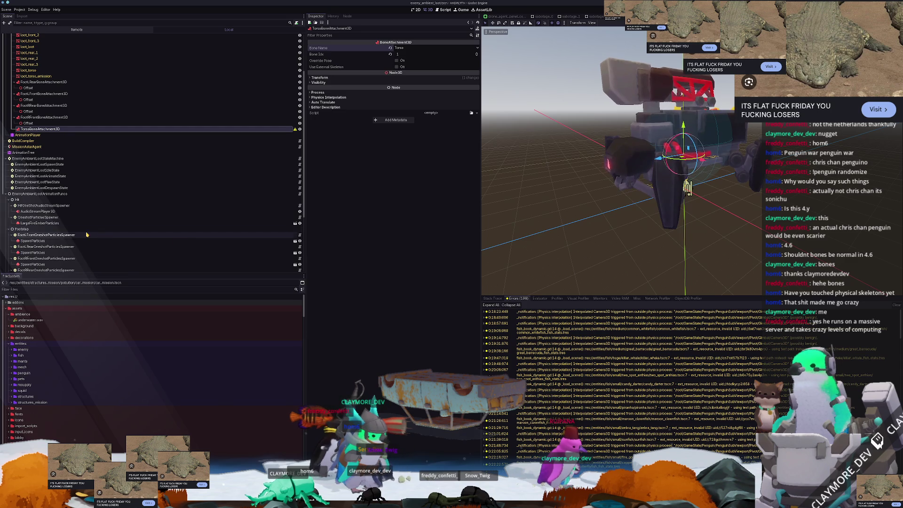
# Step: Target the left front and left rear foot particle spawners at their foot Offset nodes
pyautogui.click(87, 235)
pyautogui.click(433, 48)
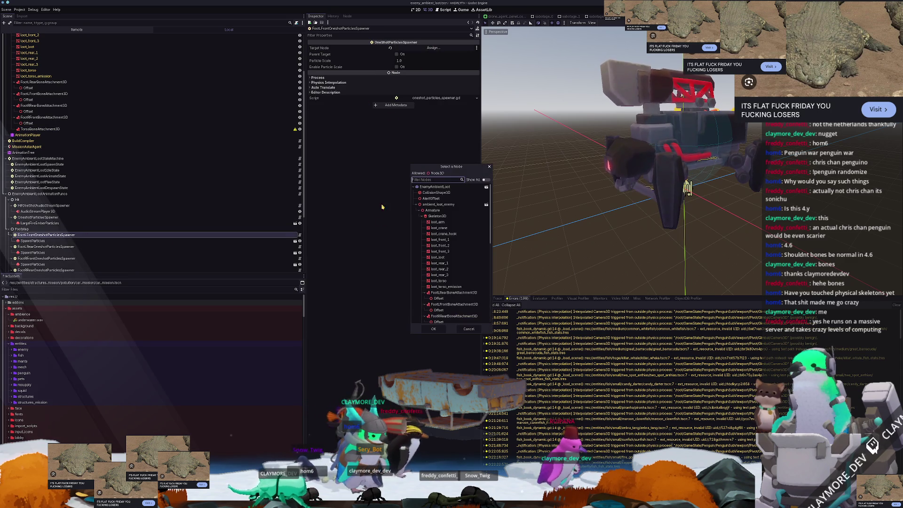
pyautogui.scroll(-3, 455, 278)
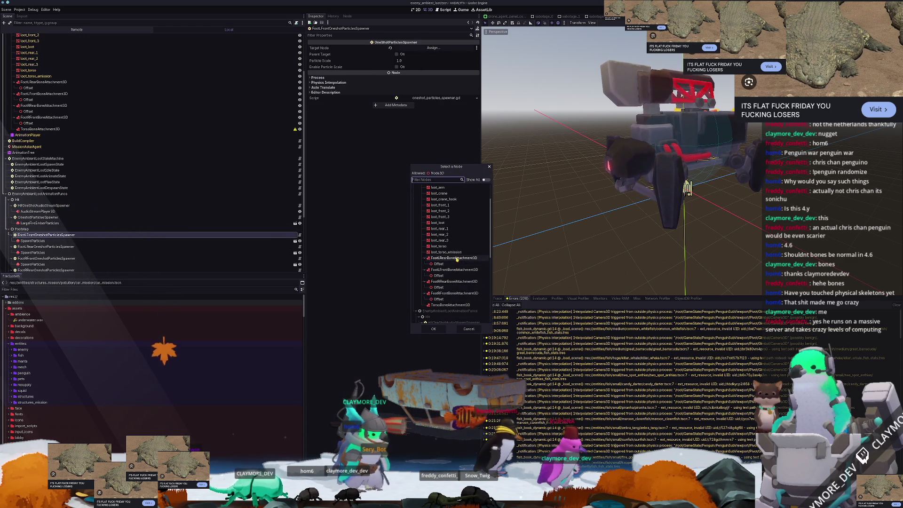
pyautogui.doubleClick(446, 277)
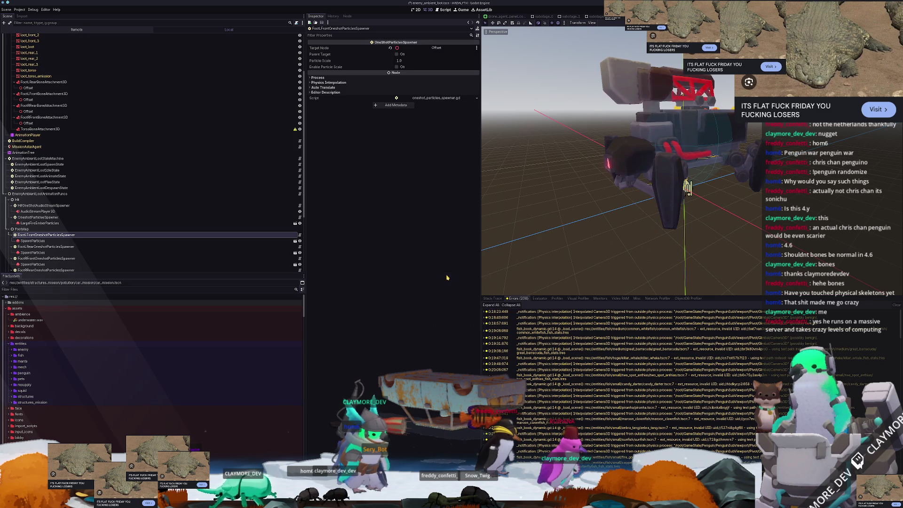
pyautogui.click(44, 248)
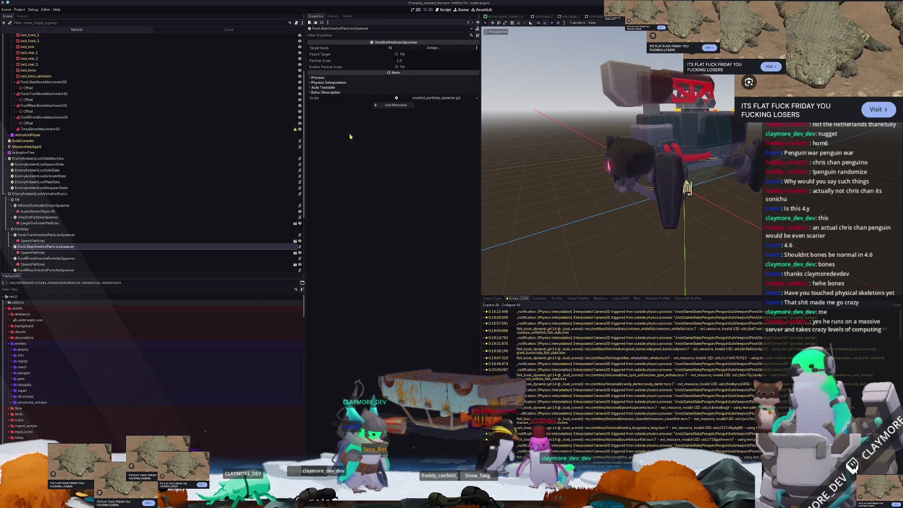
pyautogui.click(441, 49)
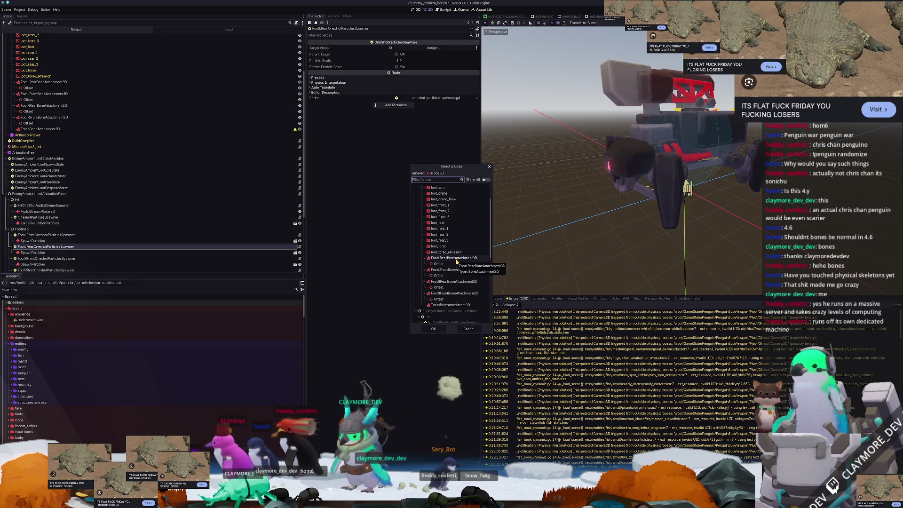
pyautogui.doubleClick(456, 258)
pyautogui.click(434, 53)
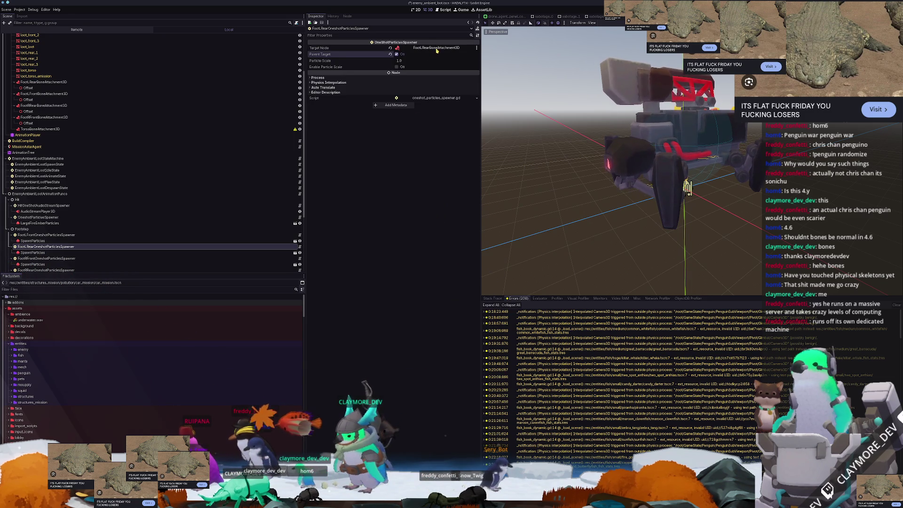
pyautogui.click(414, 49)
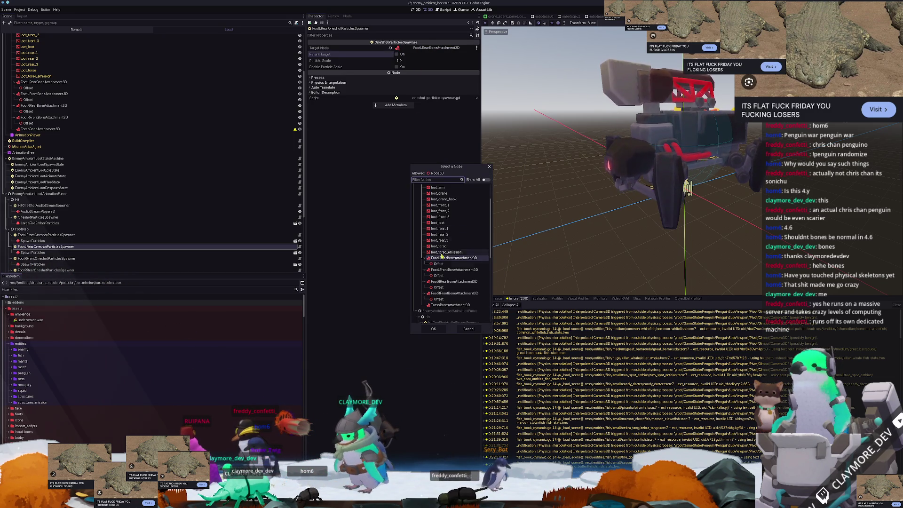
pyautogui.doubleClick(442, 264)
pyautogui.scroll(-2, 66, 242)
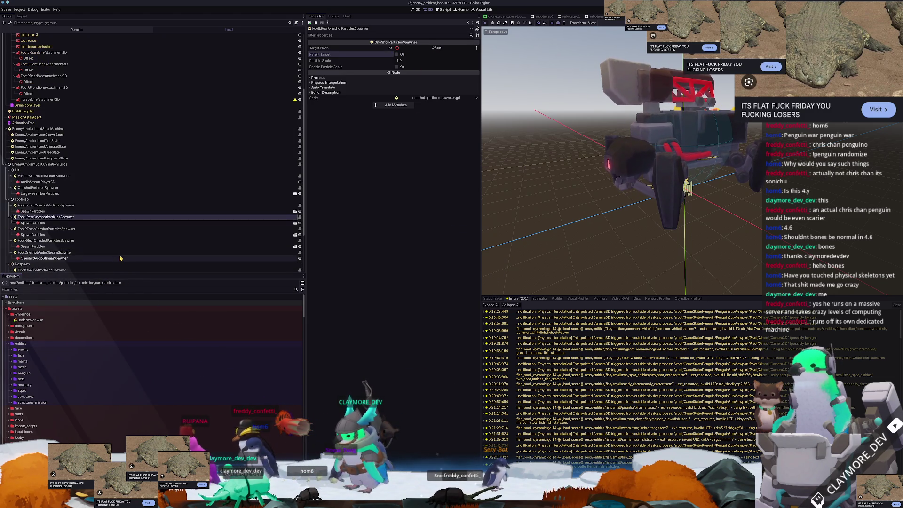
# Step: Target FootRFront's spawner at its Offset and FootRRear's spawner at FootRRearBoneAttachment3D
pyautogui.click(47, 229)
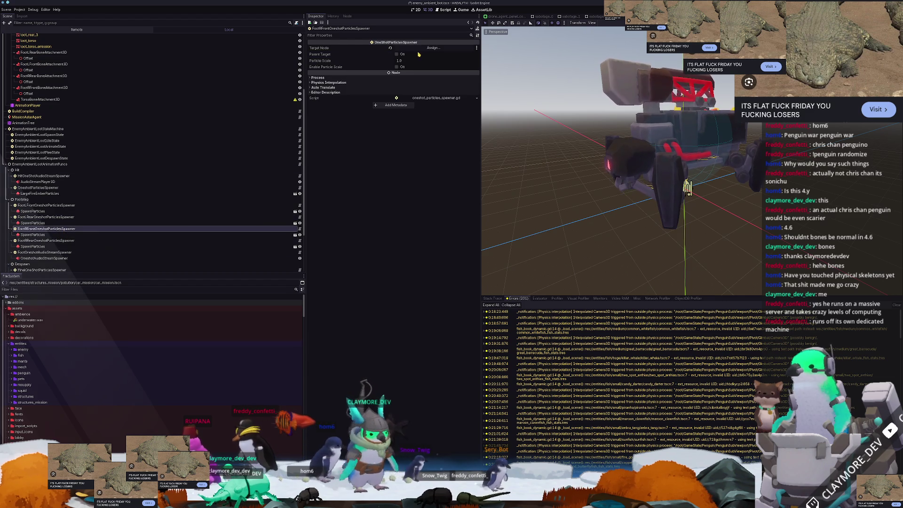
pyautogui.click(433, 48)
pyautogui.scroll(-4, 456, 240)
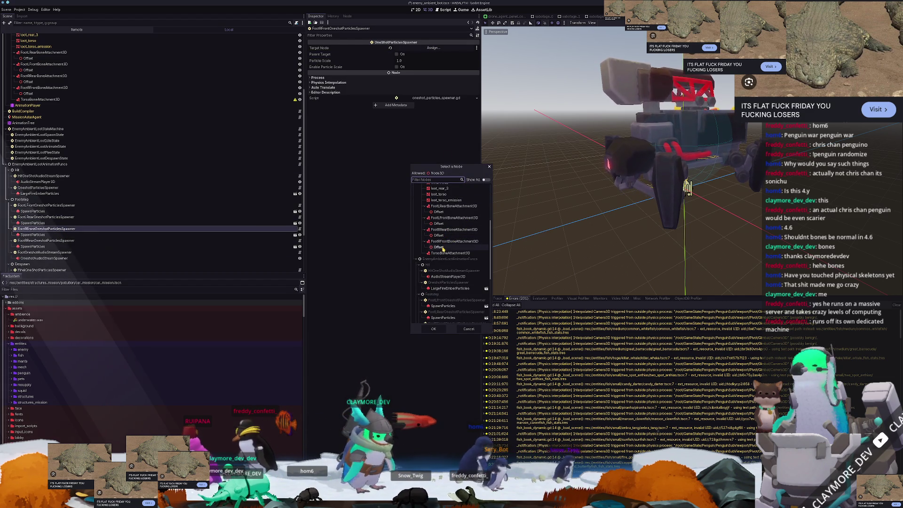
pyautogui.doubleClick(438, 247)
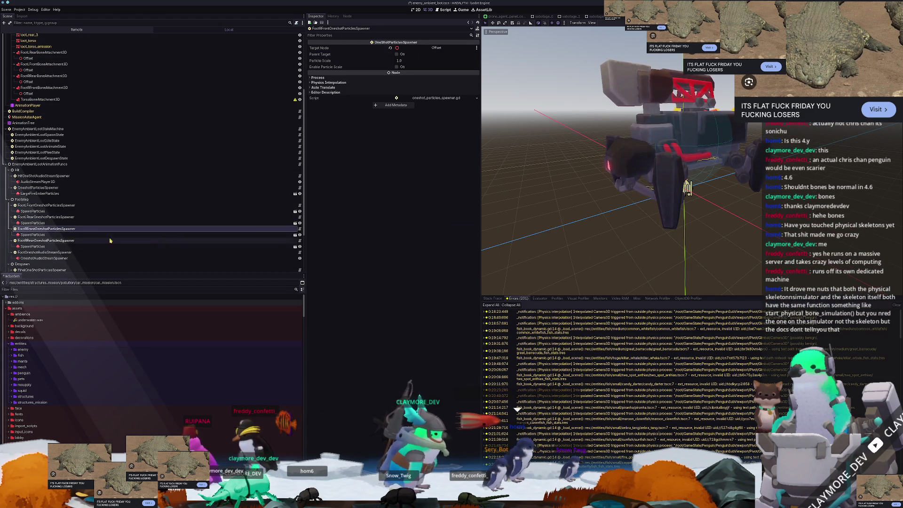
pyautogui.click(34, 241)
pyautogui.click(433, 48)
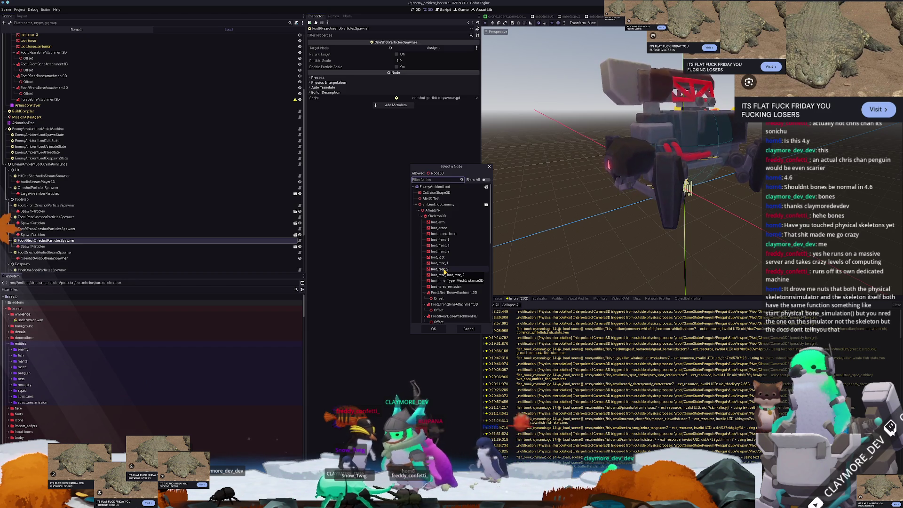
pyautogui.scroll(-3, 445, 272)
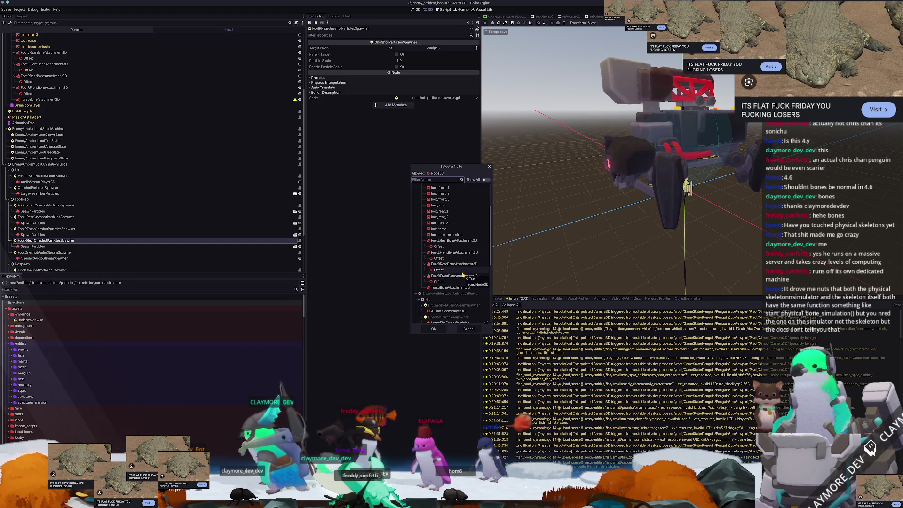
pyautogui.doubleClick(458, 265)
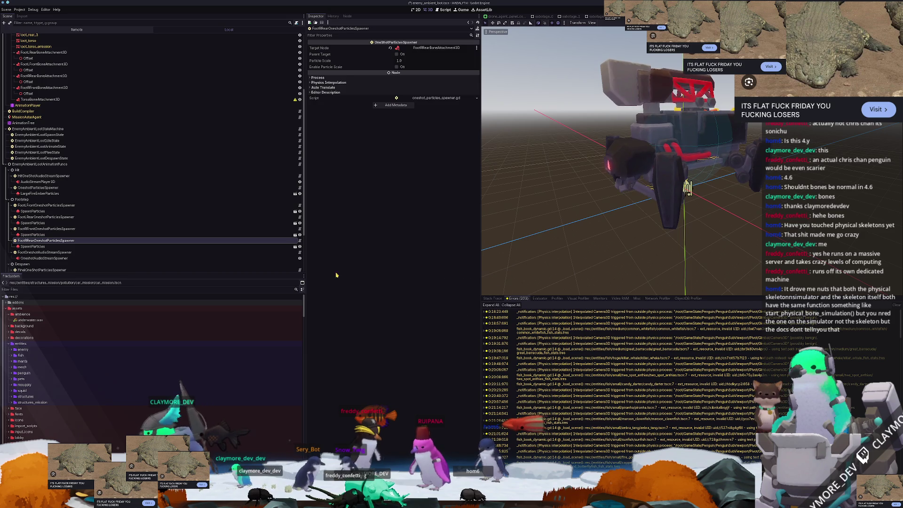
pyautogui.click(72, 252)
pyautogui.click(431, 48)
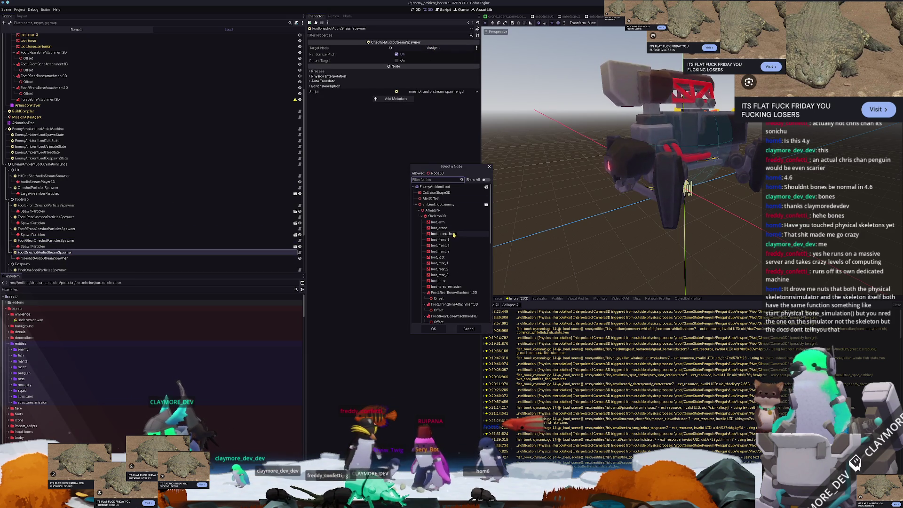
# Step: Set FootOneshotAudioStreamSpawner's Target Node to ambient_loot_enemy
pyautogui.click(435, 210)
pyautogui.click(435, 205)
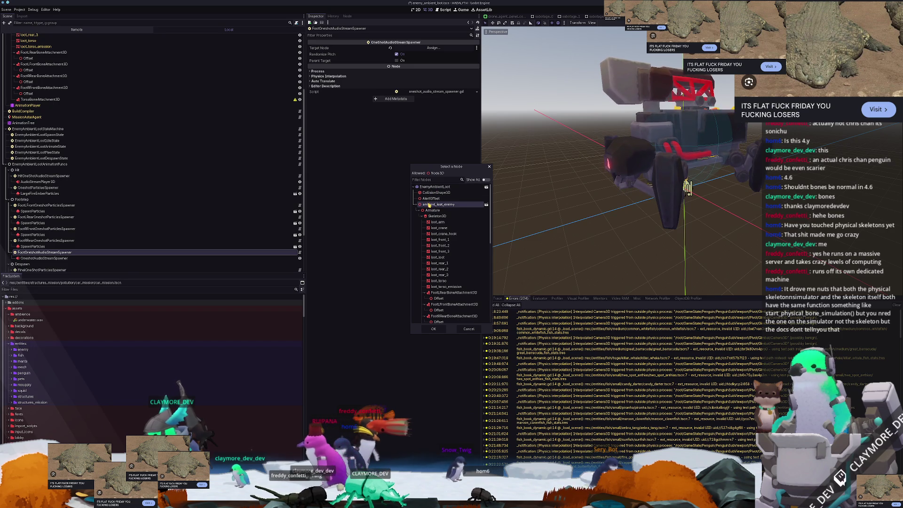
pyautogui.doubleClick(432, 205)
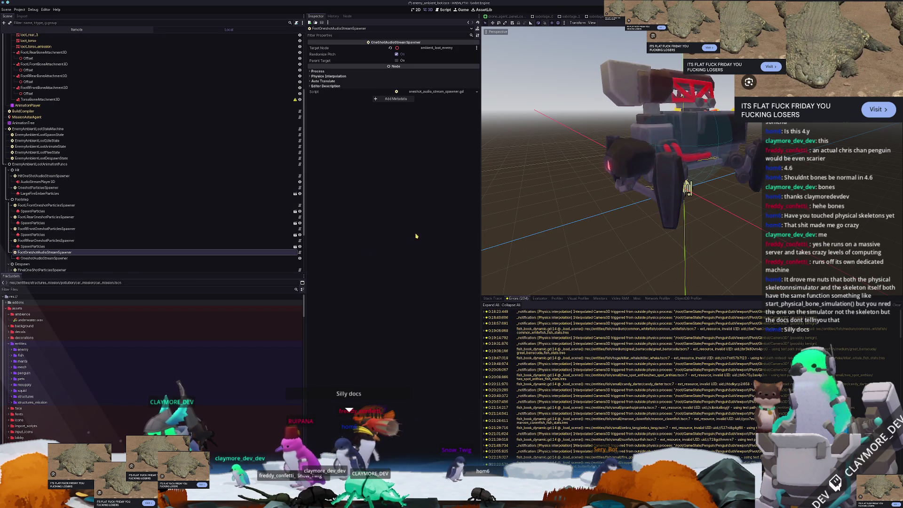
# Step: Begin assigning a Target Node for FinalOneShotParticlesSpawner
pyautogui.scroll(-3, 90, 223)
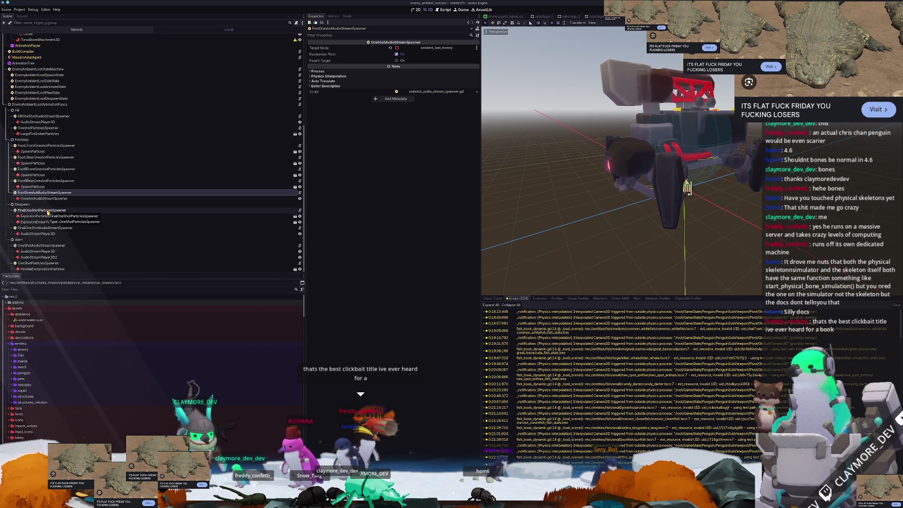
pyautogui.click(51, 212)
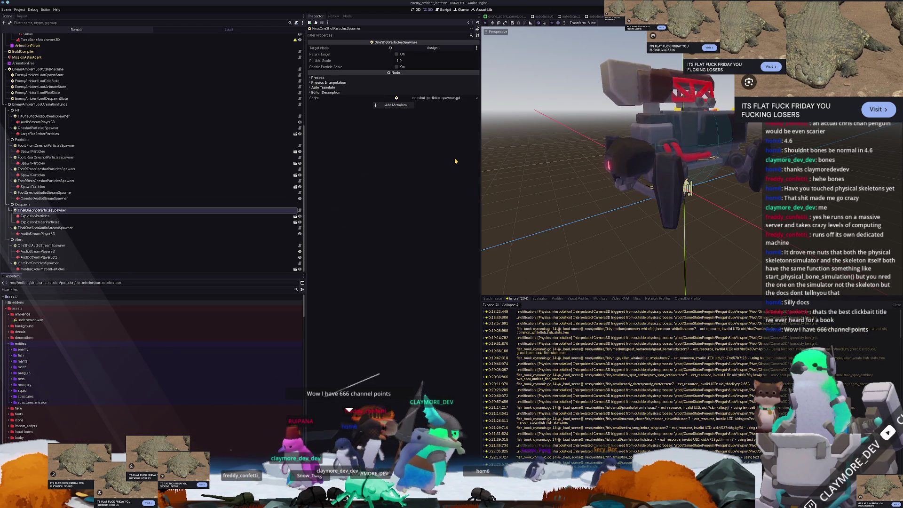
pyautogui.click(433, 48)
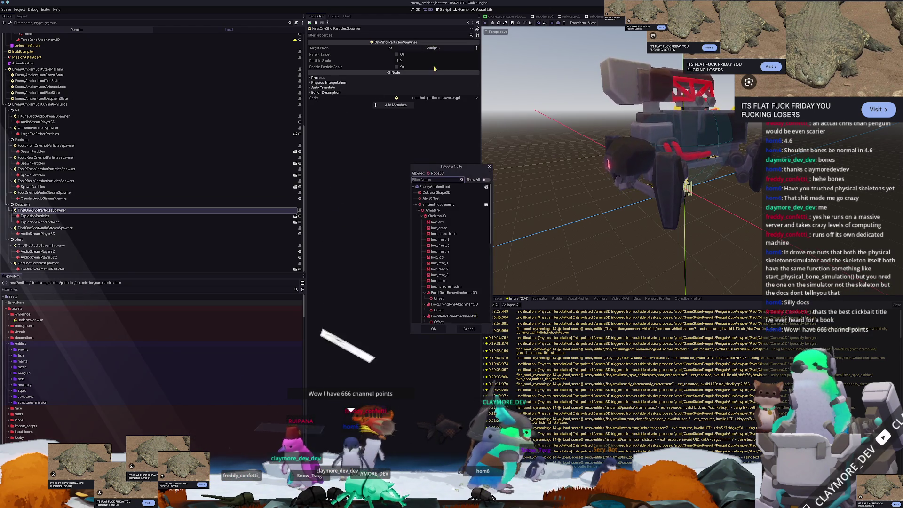
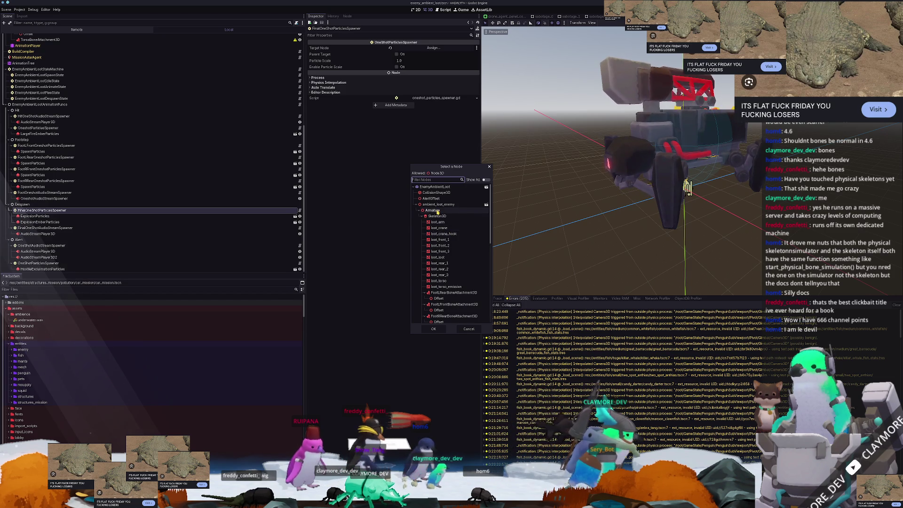
# Step: Retarget the final audio and final particles spawners to ambient_loot_enemy
pyautogui.scroll(-2, 442, 268)
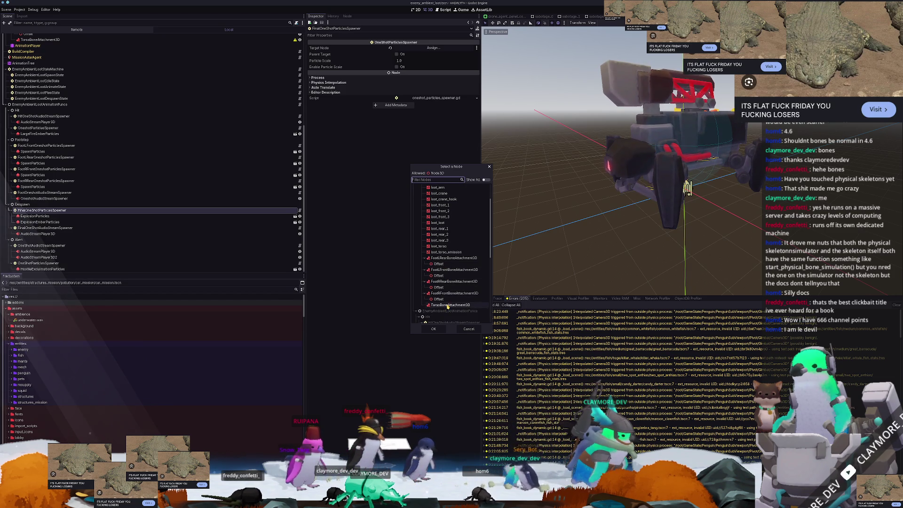
pyautogui.doubleClick(447, 305)
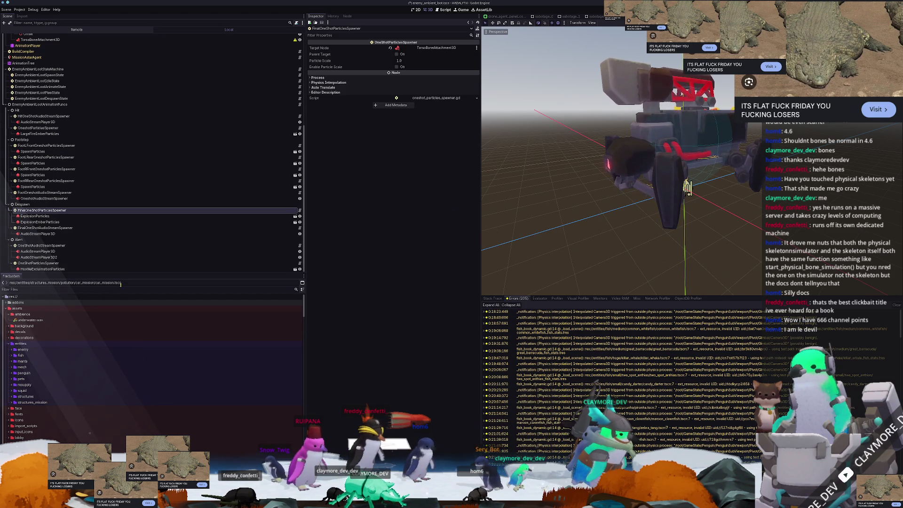
pyautogui.click(55, 228)
pyautogui.click(433, 47)
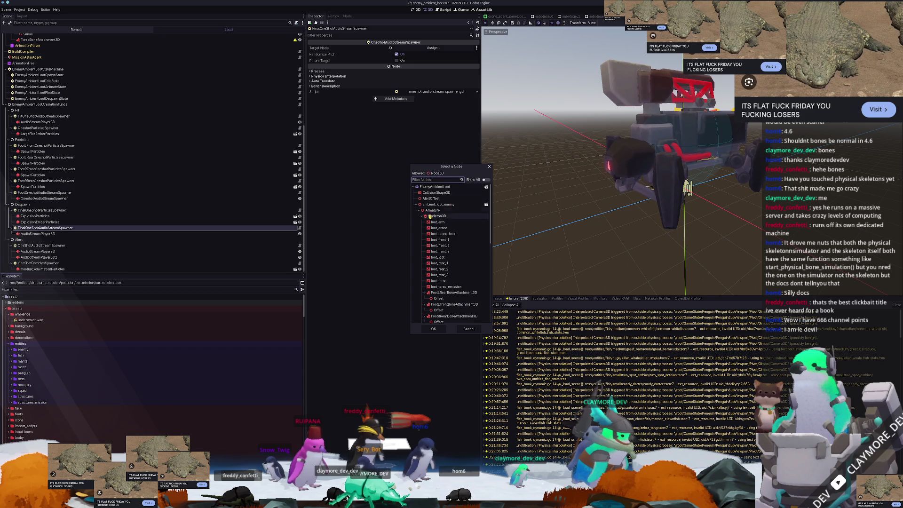
pyautogui.doubleClick(435, 204)
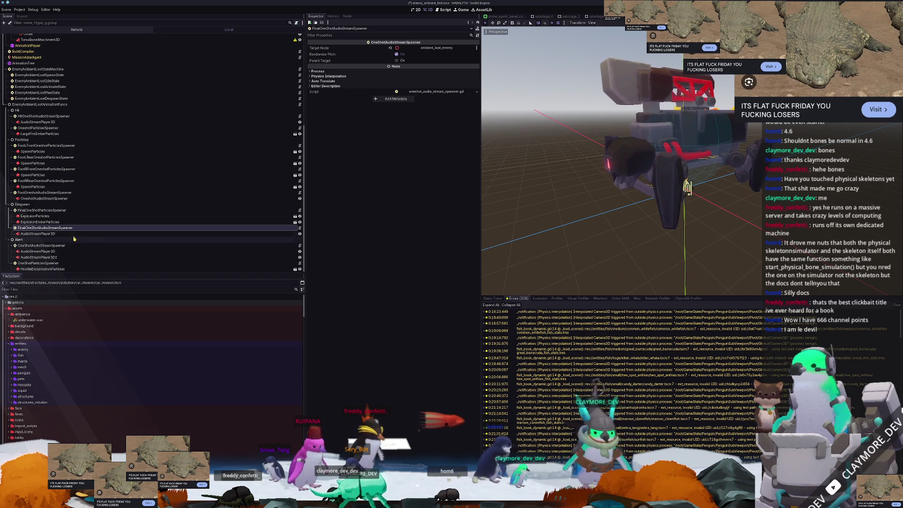
pyautogui.click(66, 210)
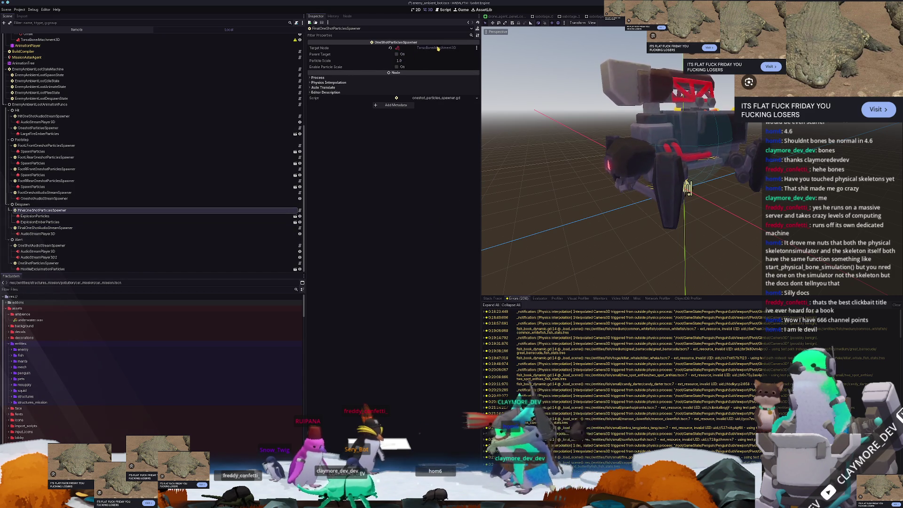
pyautogui.click(438, 48)
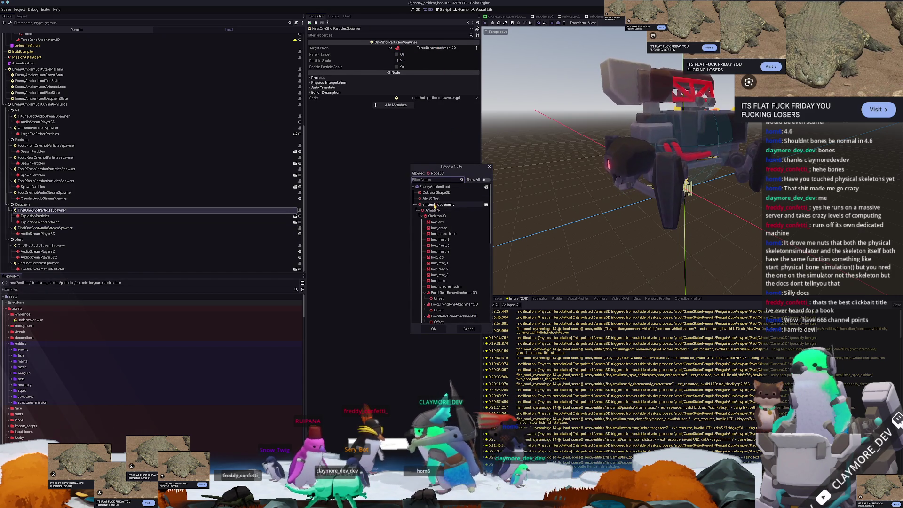
pyautogui.doubleClick(435, 205)
# Step: Target both the Alert audio and Alert particles spawners at AlertOffset
pyautogui.click(150, 245)
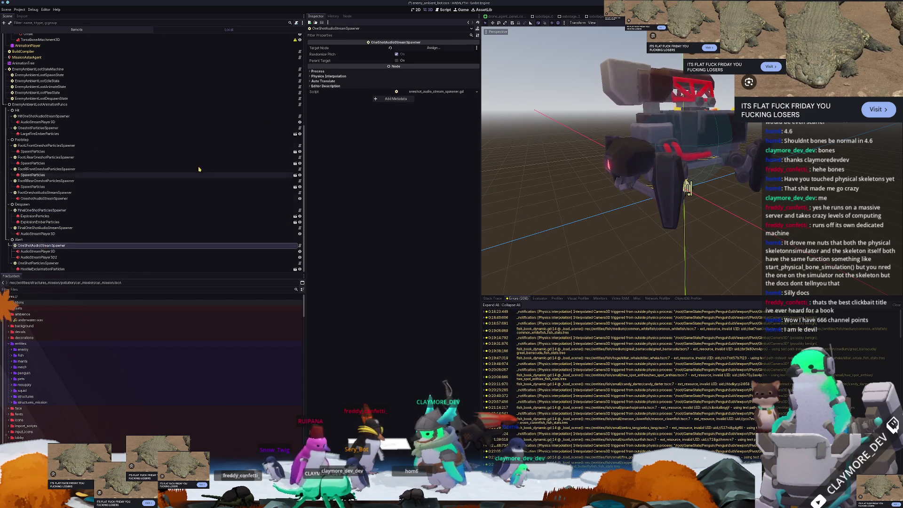
pyautogui.click(432, 48)
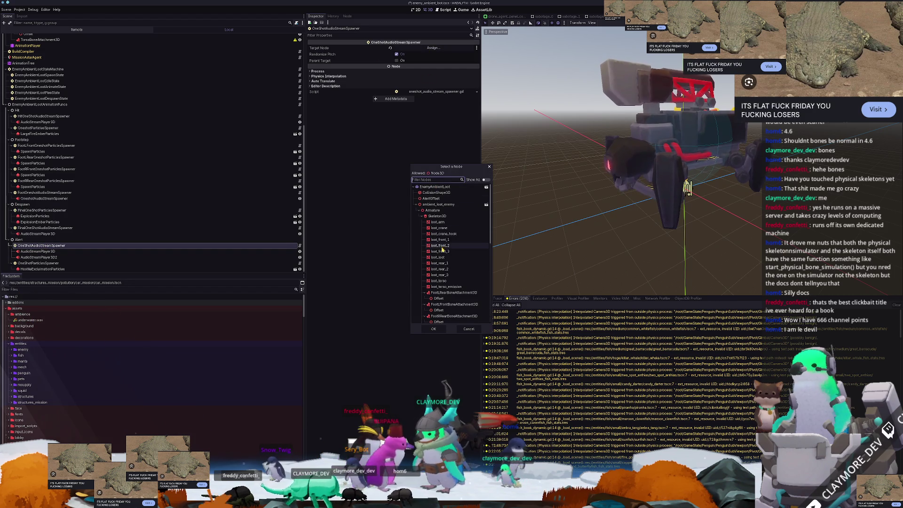
pyautogui.doubleClick(430, 198)
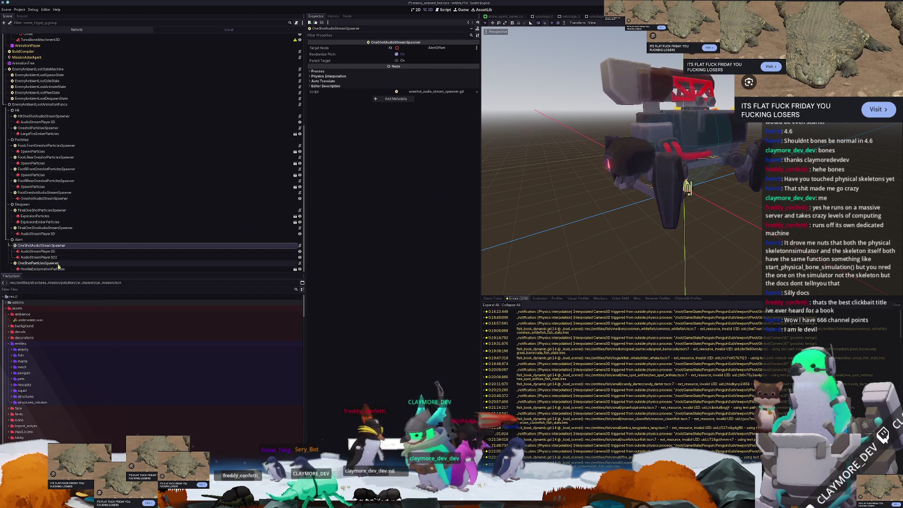
pyautogui.click(62, 263)
pyautogui.click(433, 48)
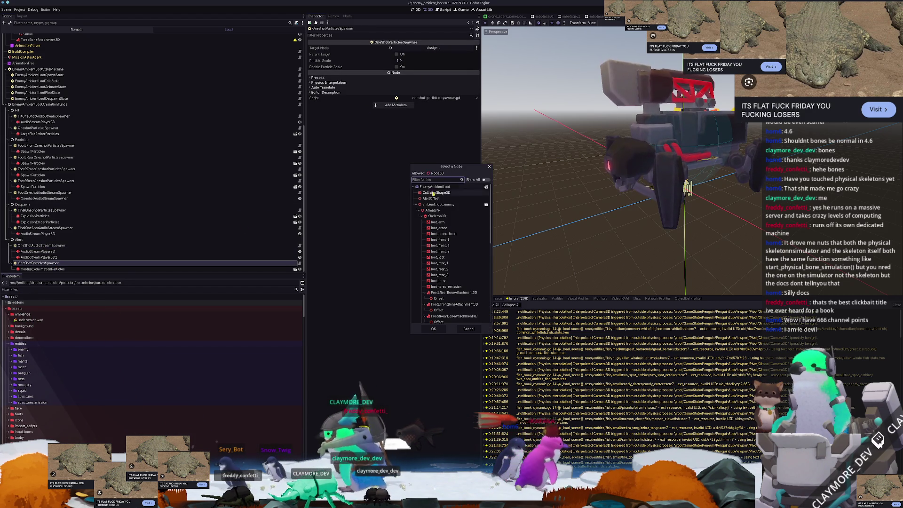
pyautogui.doubleClick(431, 197)
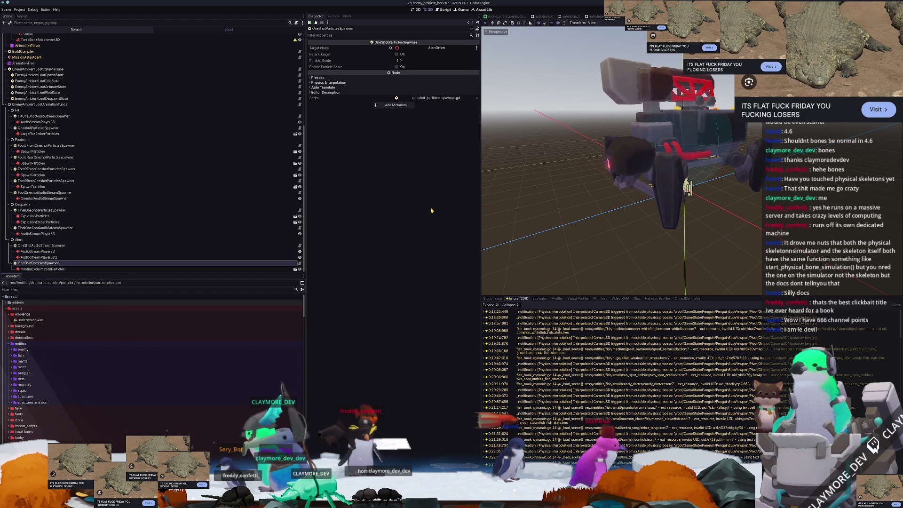
# Step: Save the scene and select the loot animation functions node
pyautogui.hotkey('ctrl', 's')
pyautogui.click(41, 245)
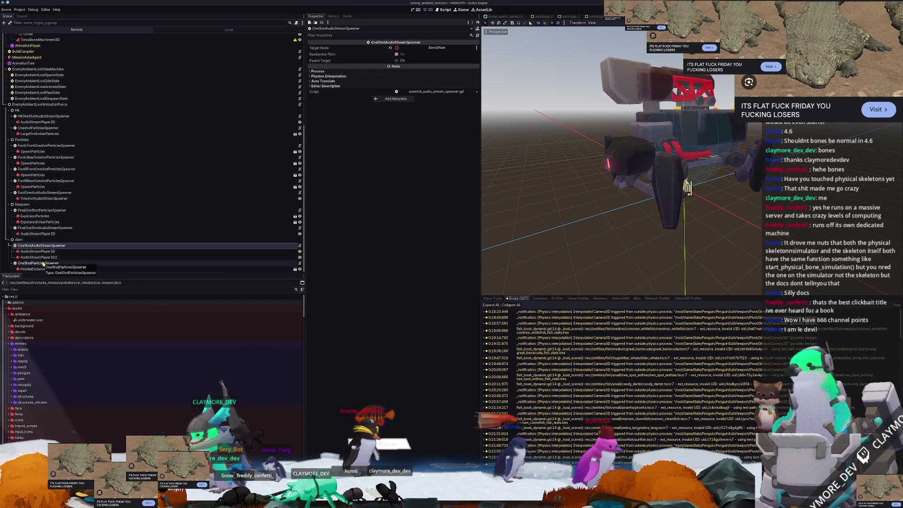
pyautogui.scroll(3, 91, 201)
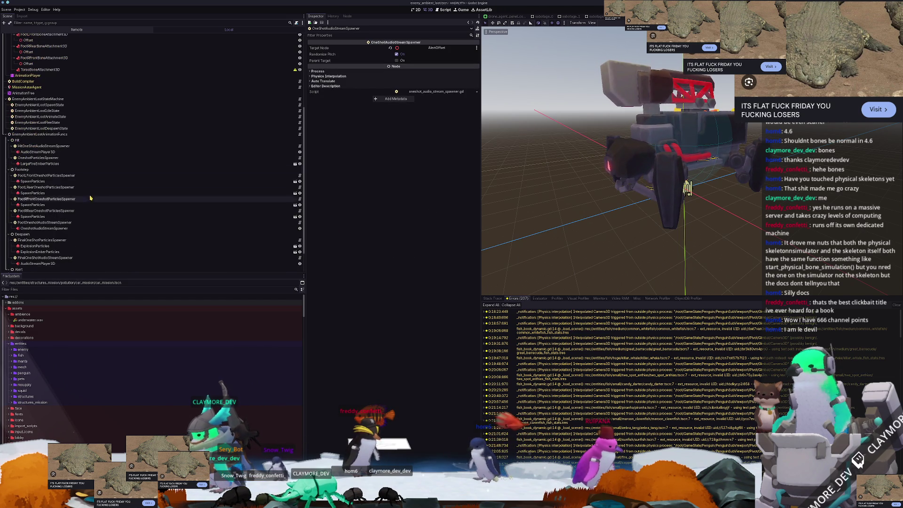
pyautogui.click(40, 134)
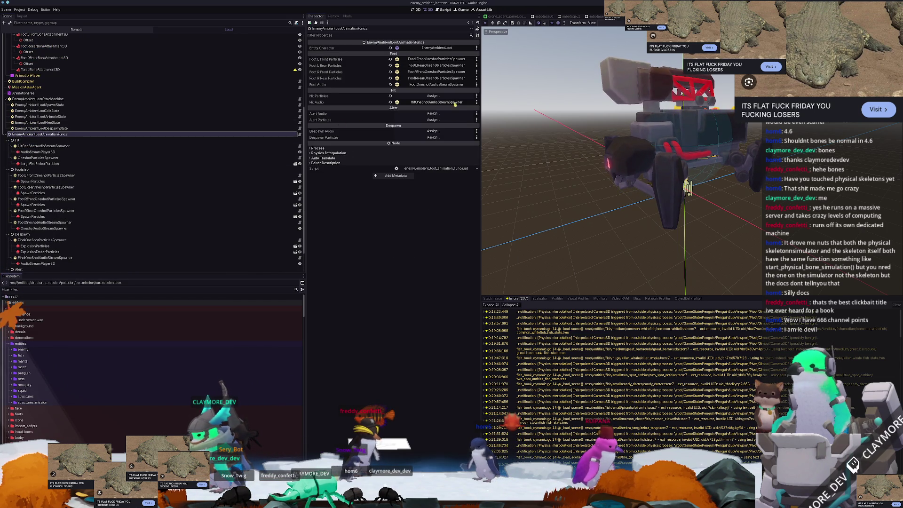
# Step: Assign OneShotAudioStreamSpawner to Alert Audio, leave Hit Particles unassigned, and switch to VS Code
pyautogui.click(433, 113)
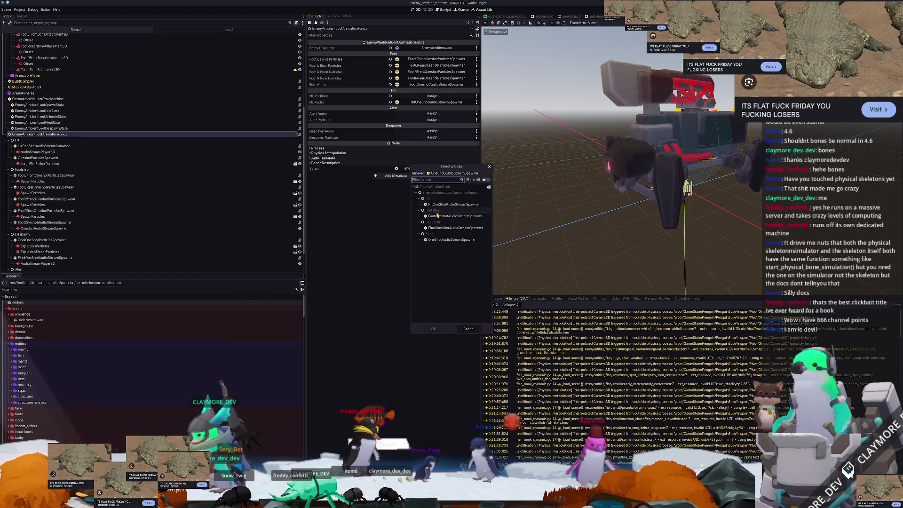
pyautogui.doubleClick(436, 239)
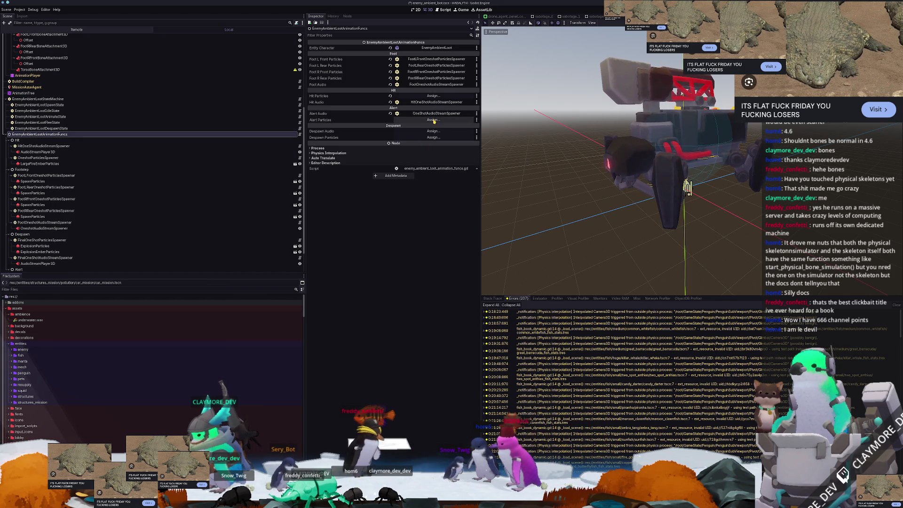
pyautogui.click(432, 95)
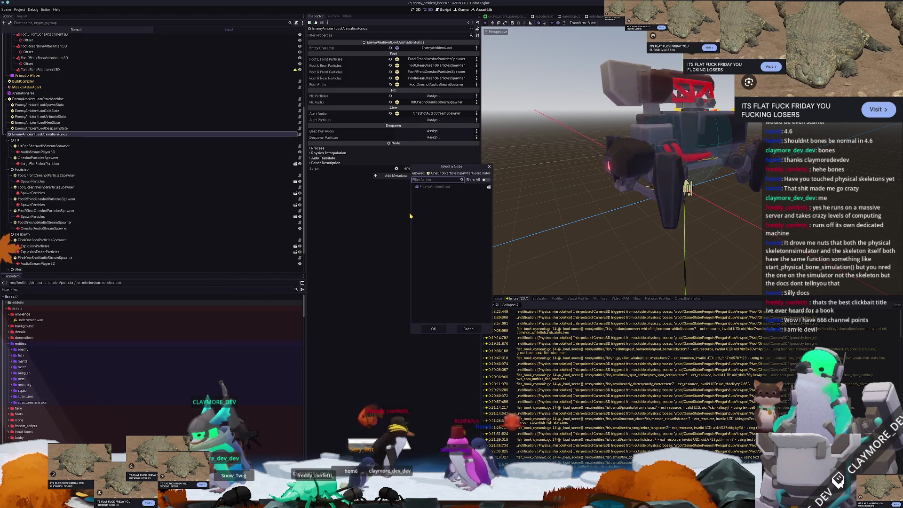
pyautogui.press('Escape')
pyautogui.hotkey('alt', 'Tab')
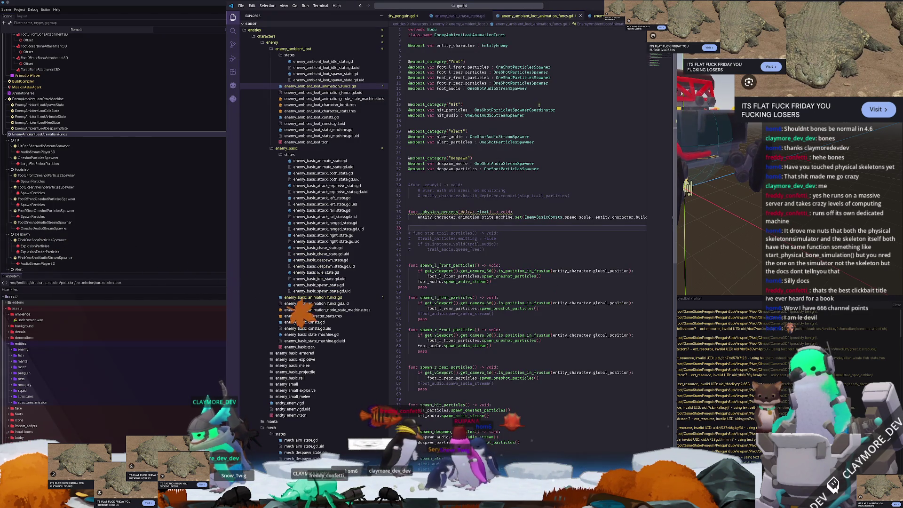
# Step: Retype hit_particles on line 16 as OneShotParticlesSpawner, save the script, and return to Godot
pyautogui.doubleClick(539, 109)
pyautogui.write('OneShotParticlesSpawner')
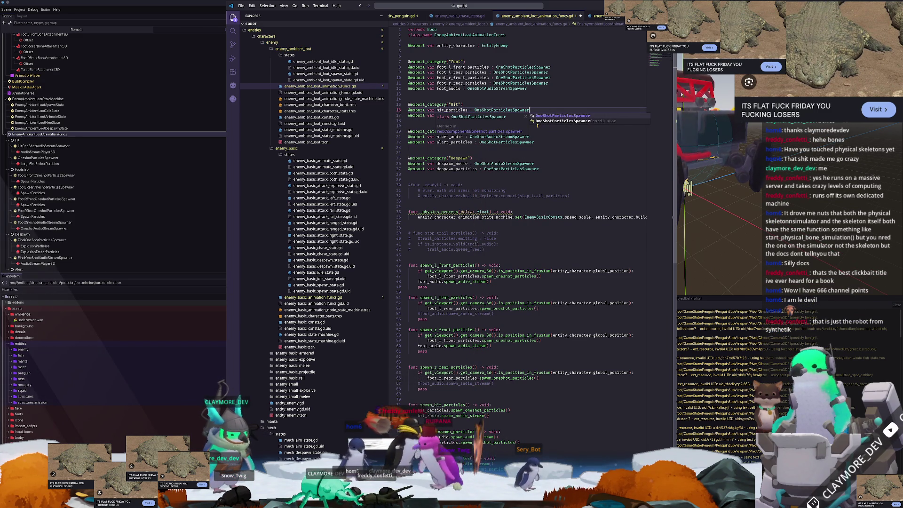
pyautogui.press('Escape')
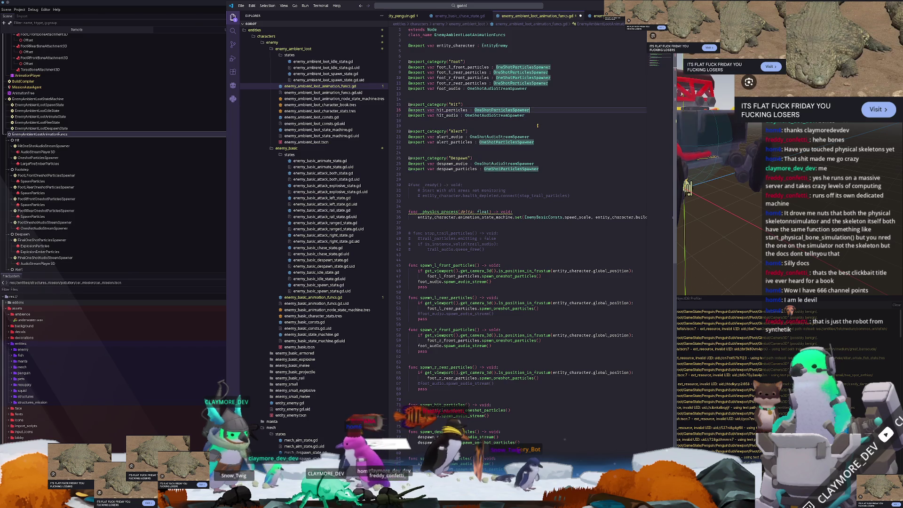
pyautogui.hotkey('ctrl', 's')
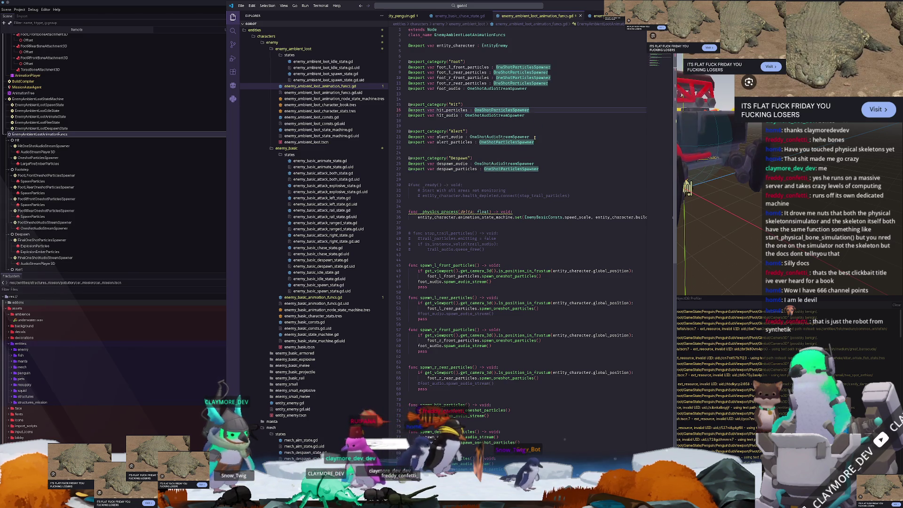
pyautogui.scroll(-3, 537, 126)
pyautogui.click(461, 292)
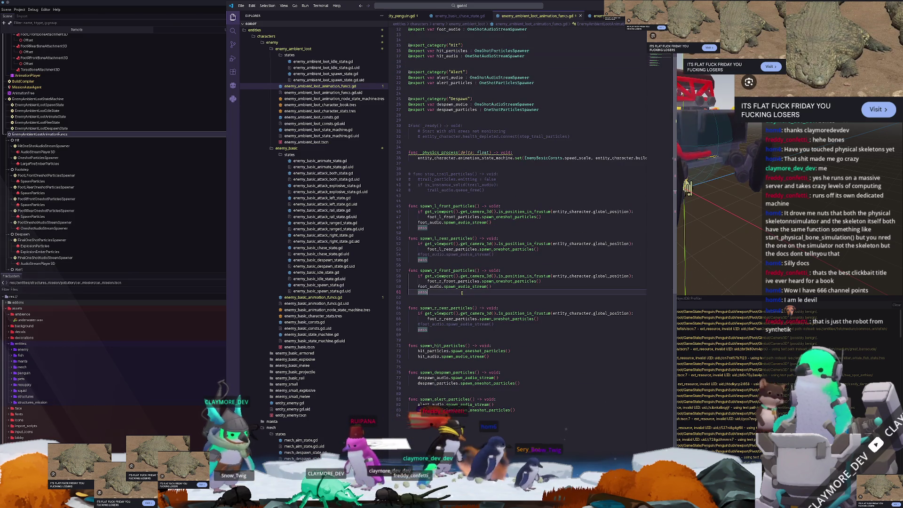
pyautogui.hotkey('alt', 'Tab')
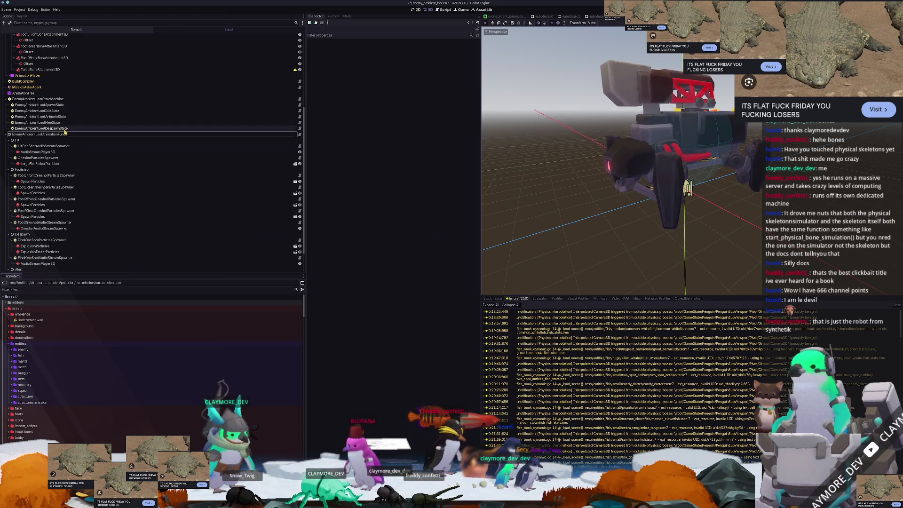
# Step: Assign the OneshotParticlesSpawner nodes to the Hit Particles and Alert Particles slots
pyautogui.click(62, 135)
pyautogui.click(433, 96)
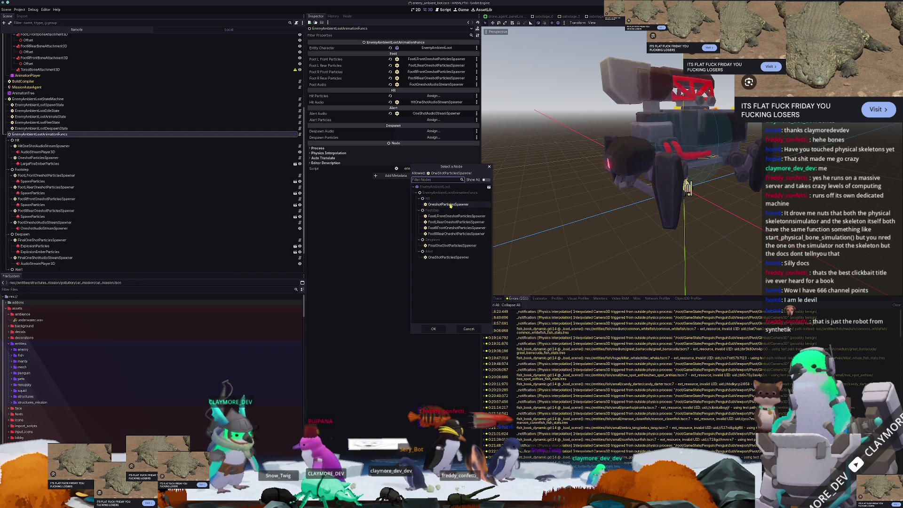
pyautogui.doubleClick(449, 206)
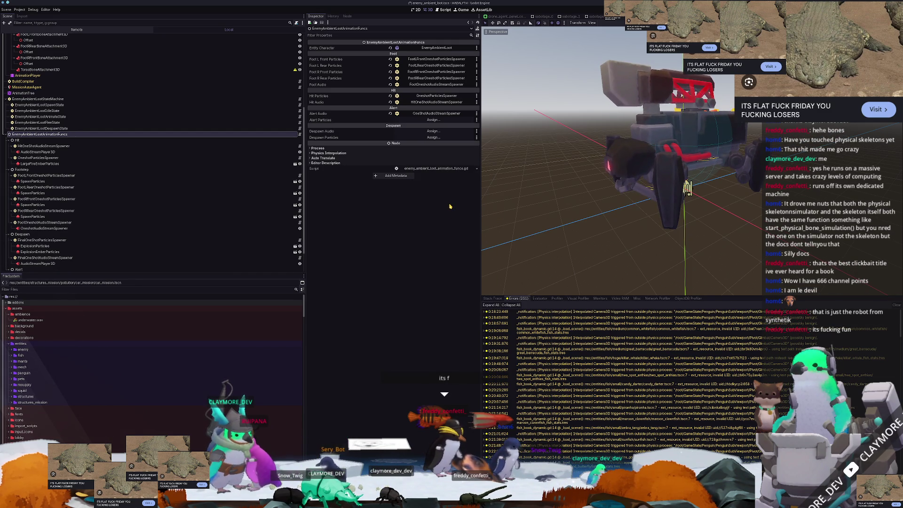
pyautogui.click(430, 120)
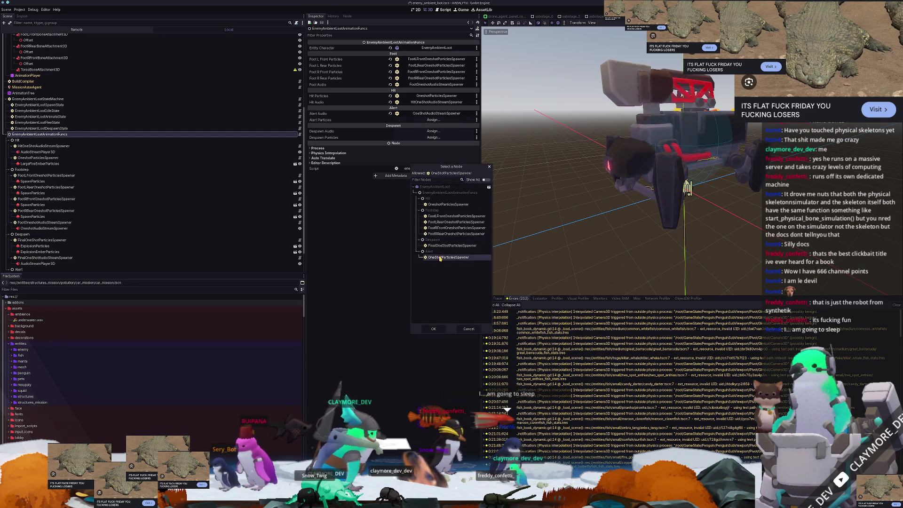
pyautogui.doubleClick(440, 258)
# Step: Assign FinalOneShotAudioStreamSpawner to Despawn Audio and FinalOneShotParticlesSpawner to Despawn Particles
pyautogui.click(433, 131)
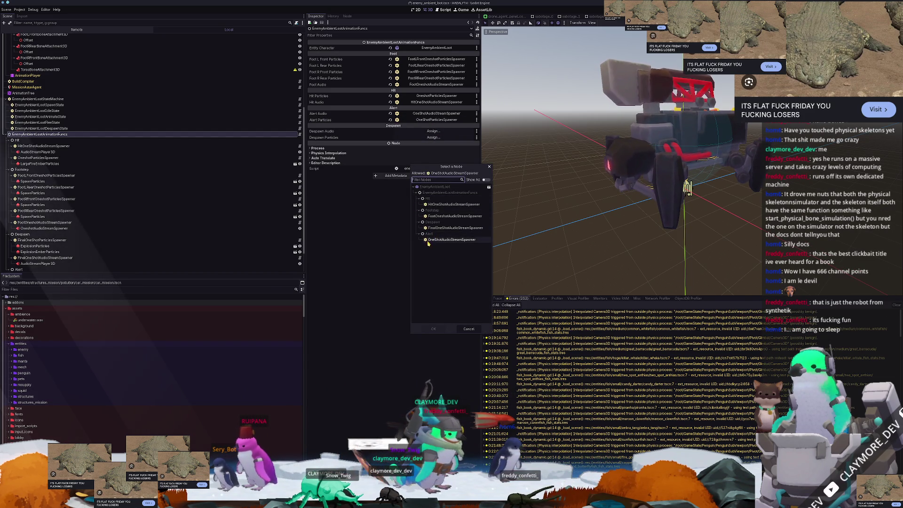
pyautogui.doubleClick(437, 227)
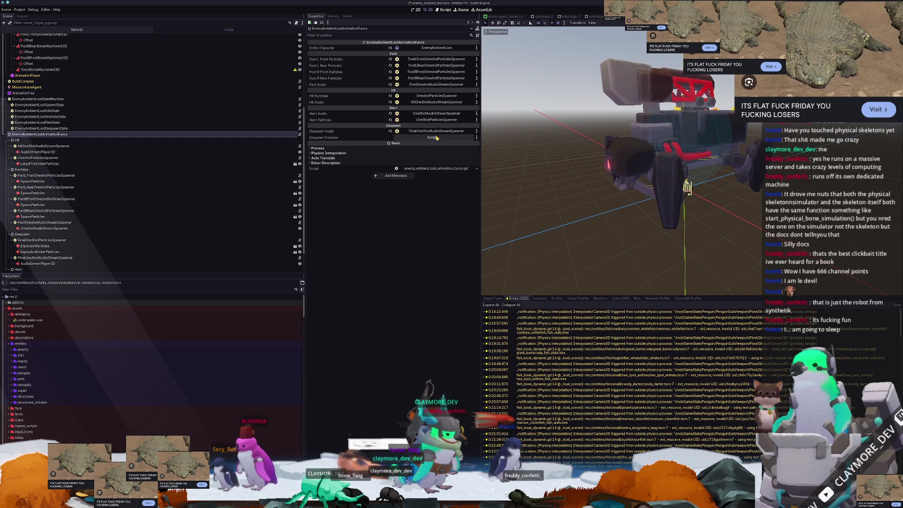
pyautogui.click(433, 137)
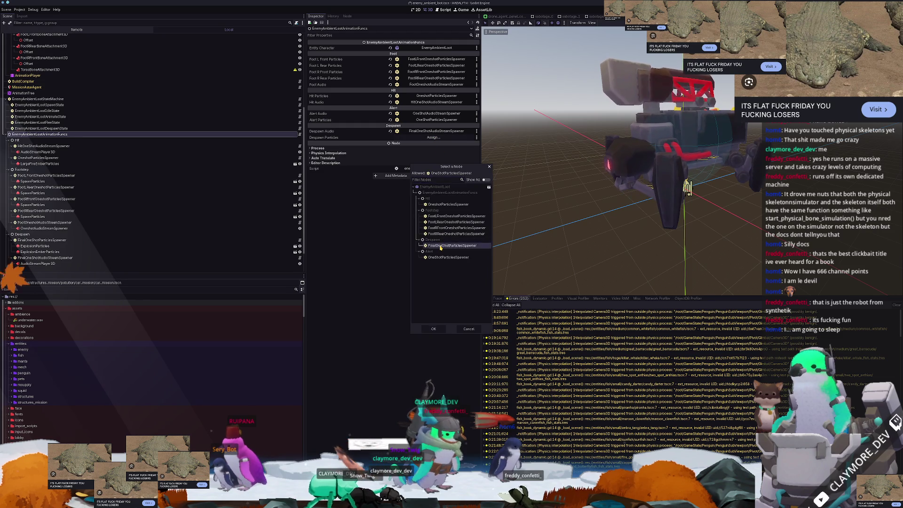
pyautogui.doubleClick(440, 246)
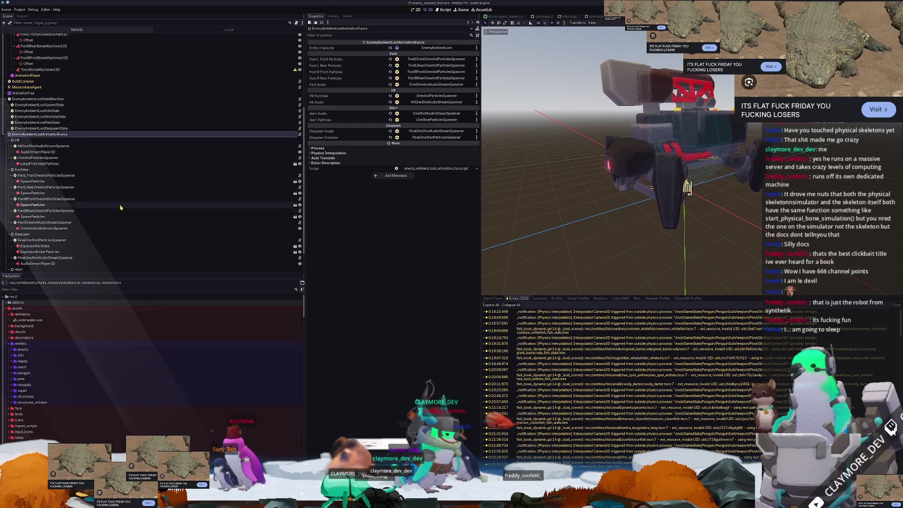
pyautogui.scroll(-2, 38, 201)
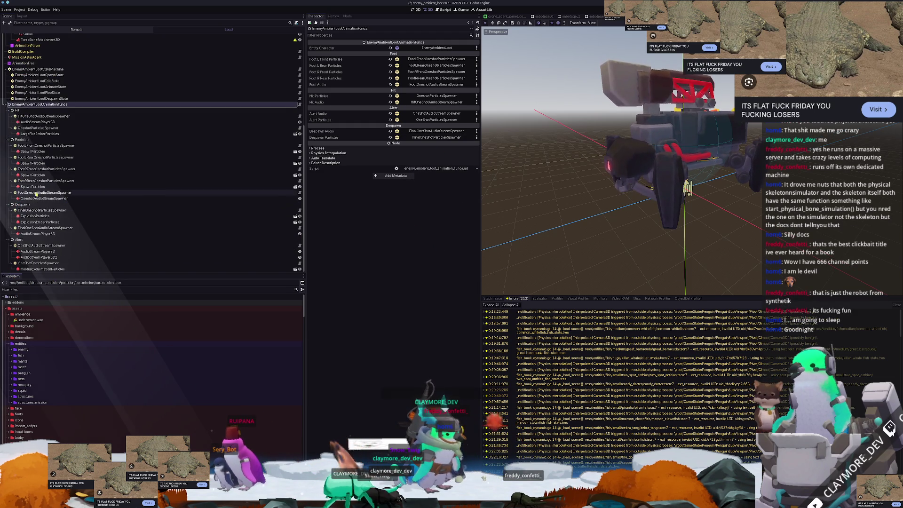
# Step: Check the Target Node of the alert and final despawn spawners, then select ExplosionEmberParticles
pyautogui.click(34, 264)
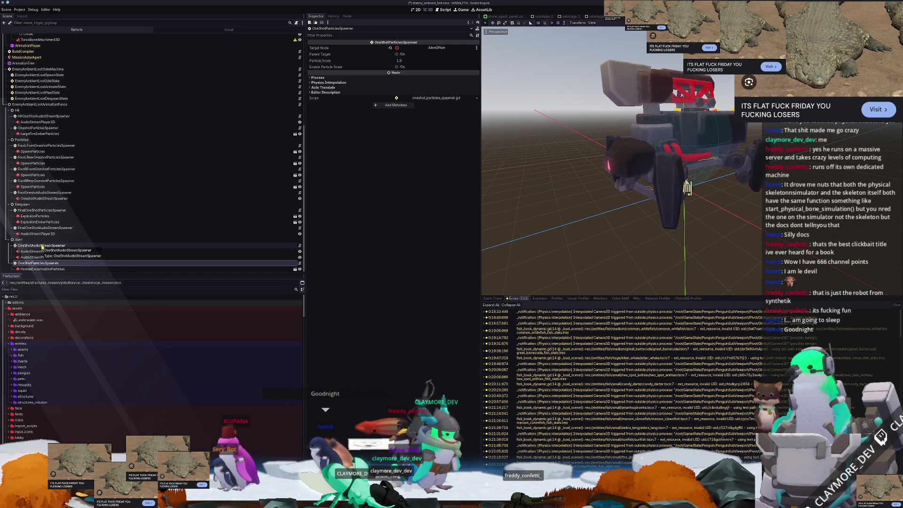
pyautogui.click(42, 247)
pyautogui.click(31, 264)
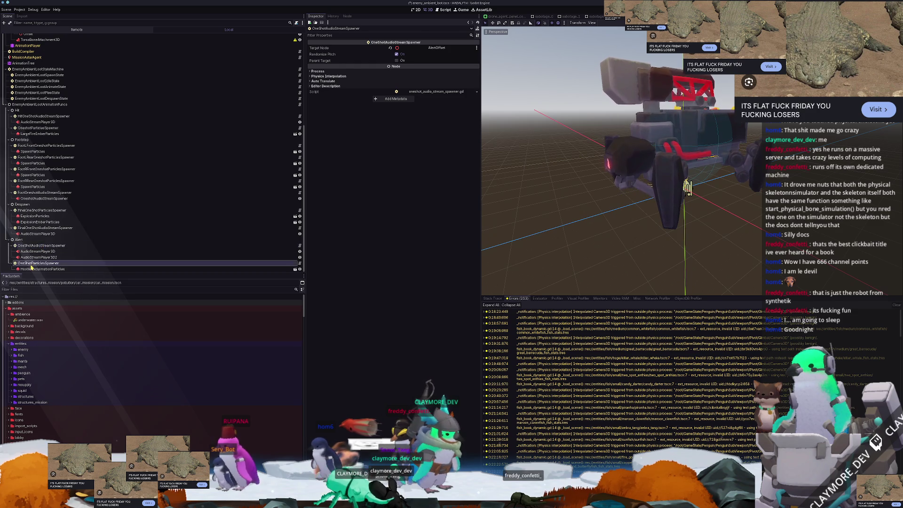
pyautogui.click(37, 229)
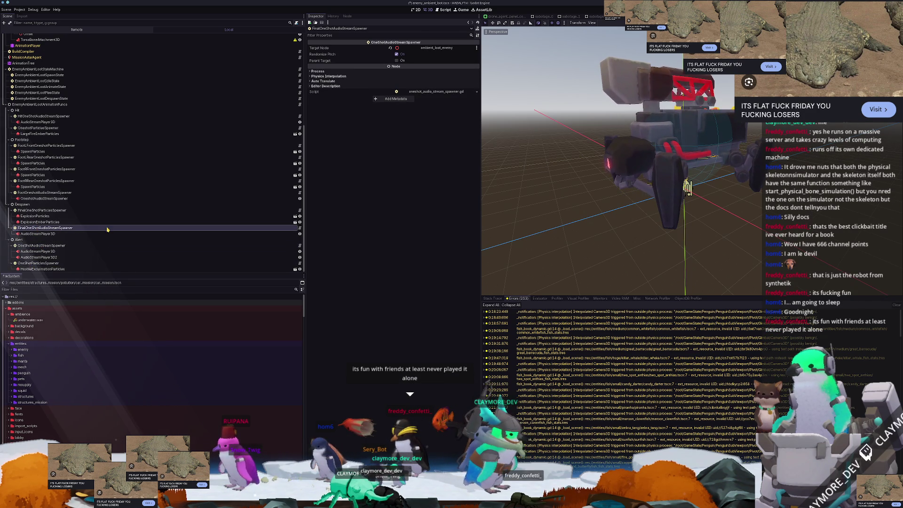
pyautogui.scroll(2, 107, 230)
pyautogui.click(42, 240)
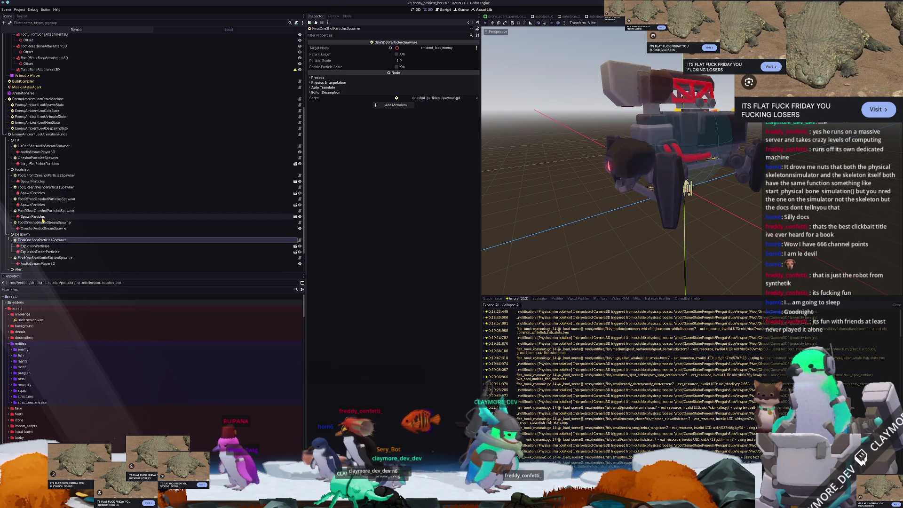
pyautogui.click(36, 252)
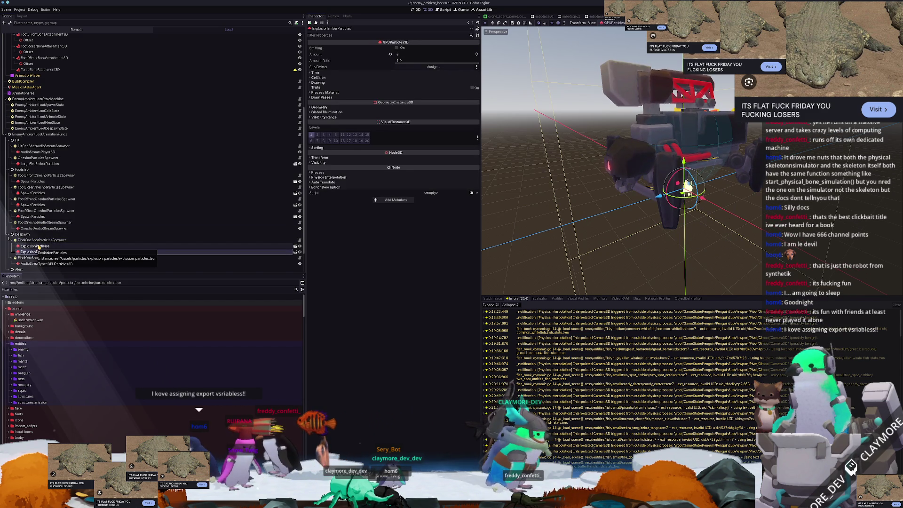
# Step: Scale ExplosionEmberParticles and ExplosionParticles to 3.0 on every axis, preview the burst, and save
pyautogui.keyDown('ctrl'); pyautogui.click(37, 246); pyautogui.keyUp('ctrl')
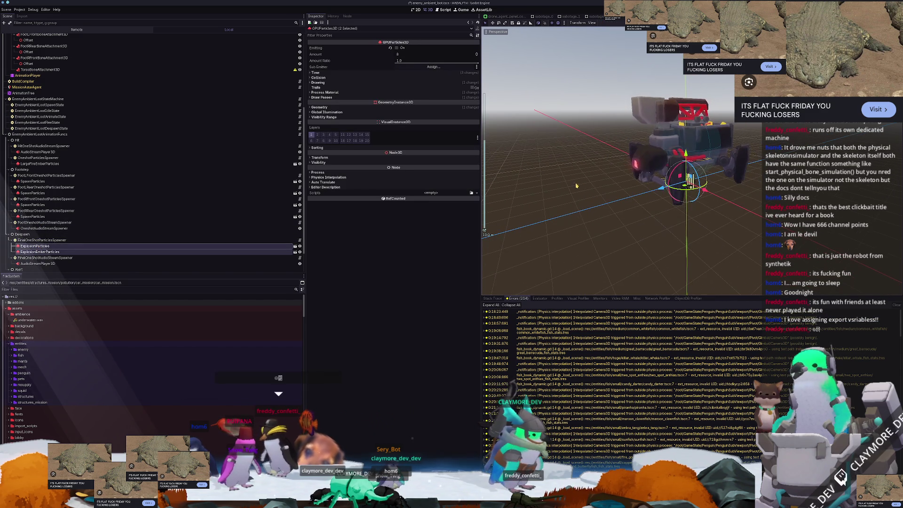
pyautogui.click(396, 48)
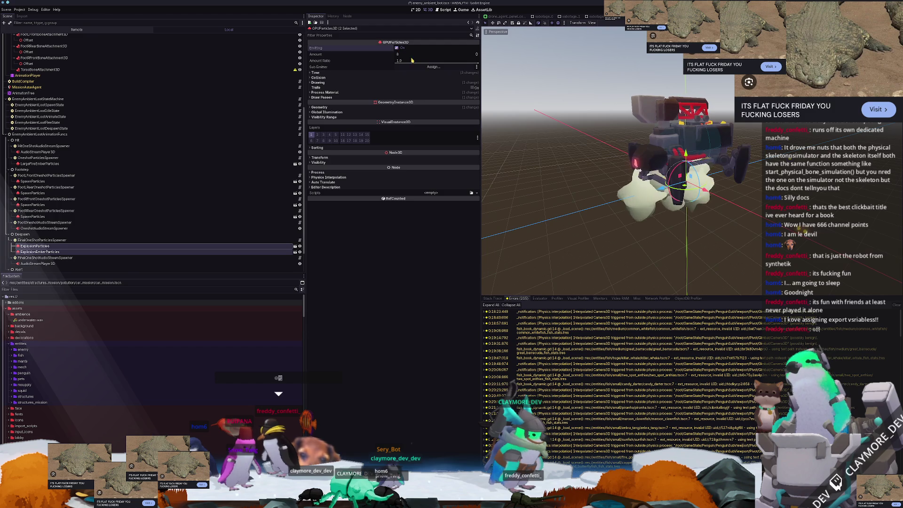
pyautogui.click(343, 158)
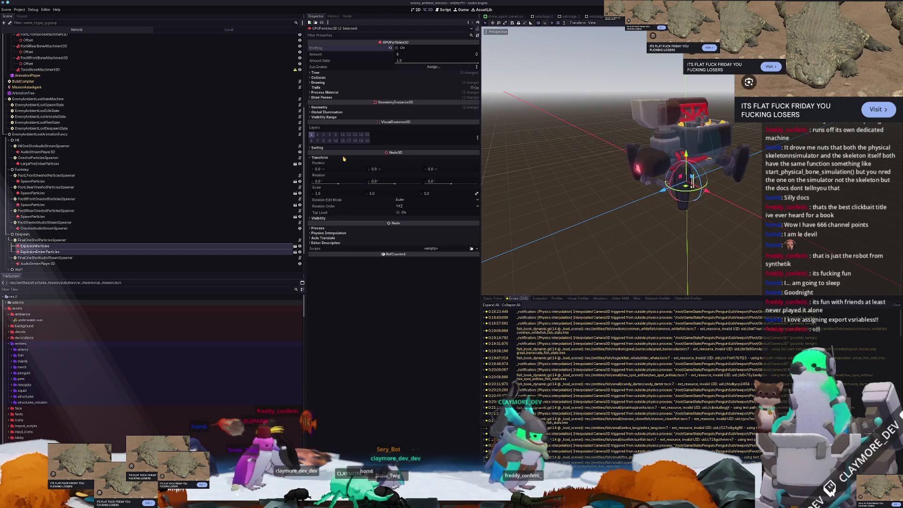
pyautogui.click(324, 195)
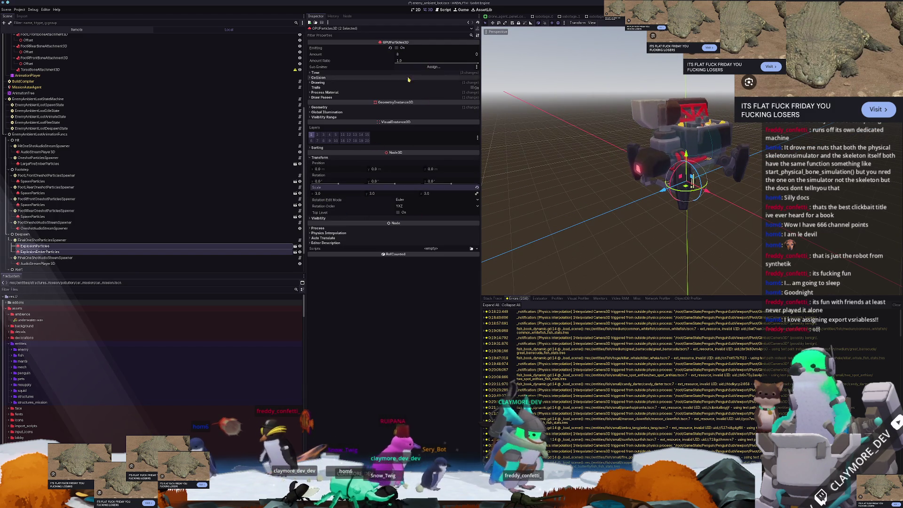
pyautogui.click(397, 48)
pyautogui.hotkey('ctrl', 's')
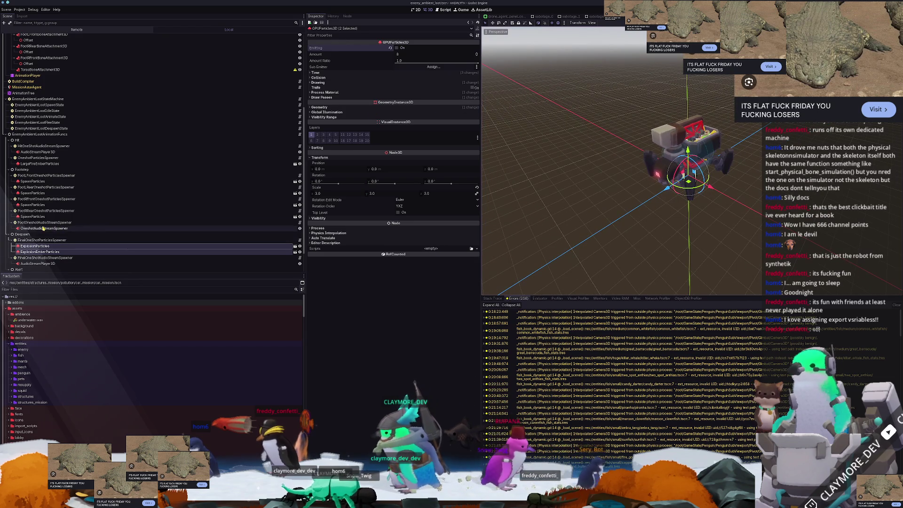
pyautogui.scroll(-2, 36, 229)
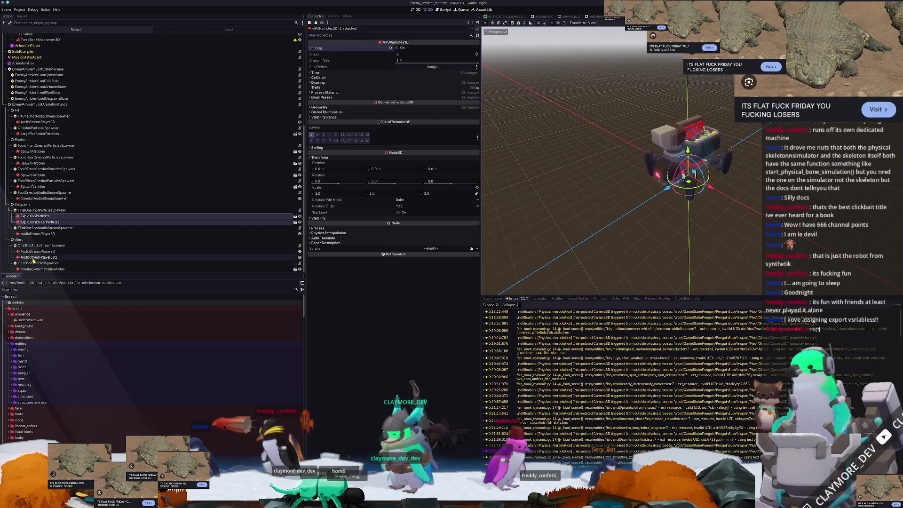
# Step: Scale HostileExclamationParticles to 2.0 on every axis and save the scene
pyautogui.click(40, 269)
pyautogui.press('f')
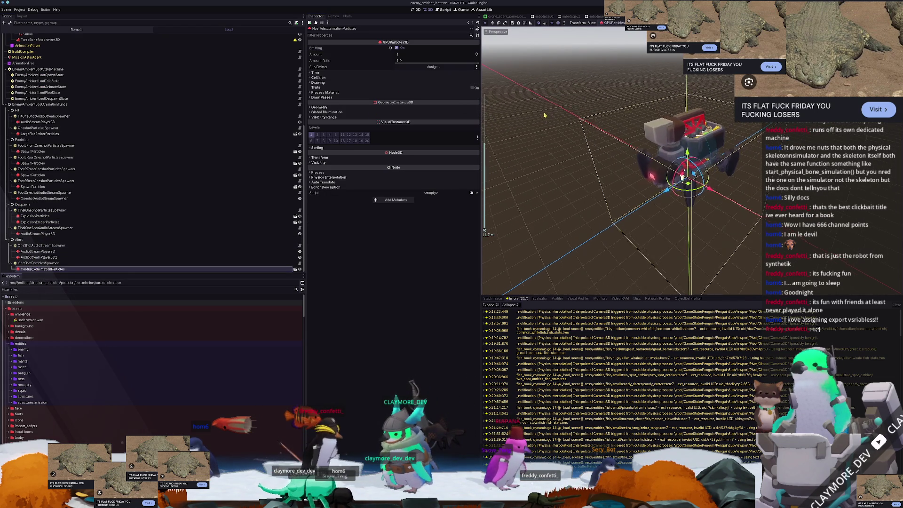
pyautogui.moveTo(687, 156); pyautogui.dragTo(701, 60)
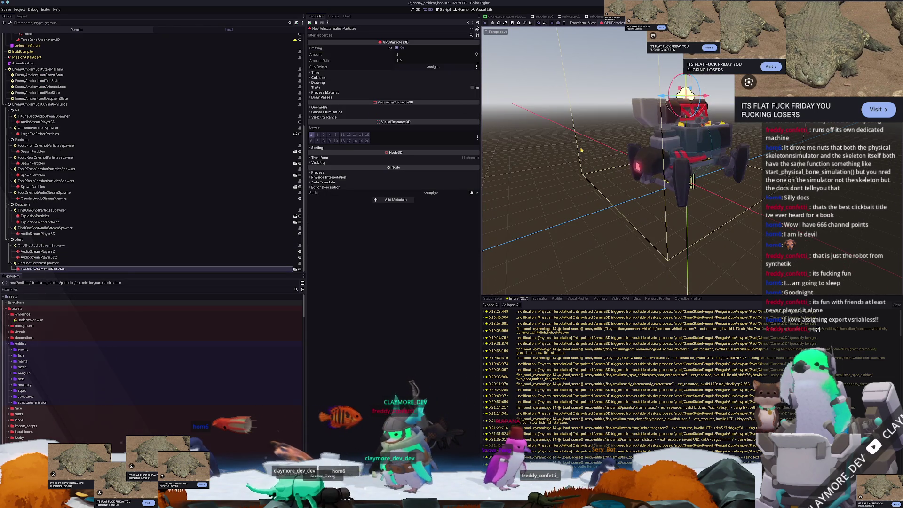
pyautogui.hotkey('ctrl', 'z')
pyautogui.hotkey('ctrl', 'z')
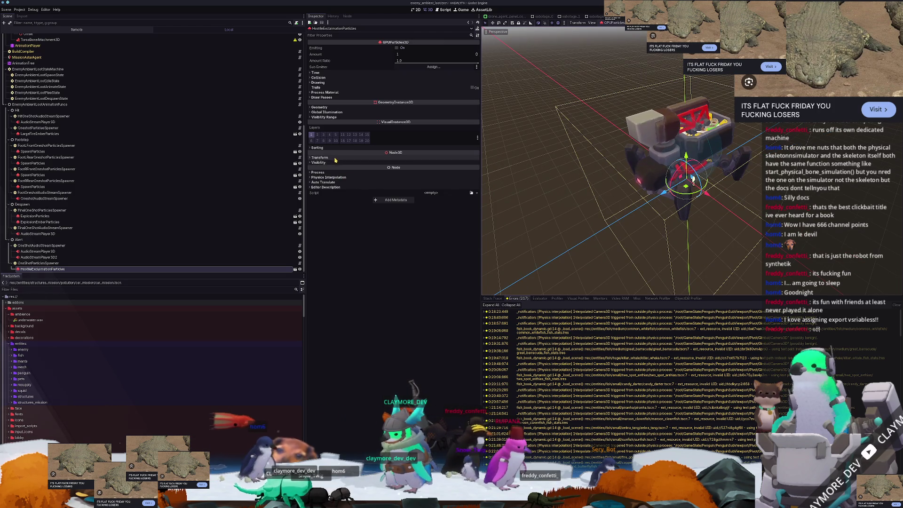
pyautogui.click(320, 158)
pyautogui.click(323, 193)
pyautogui.press('Return')
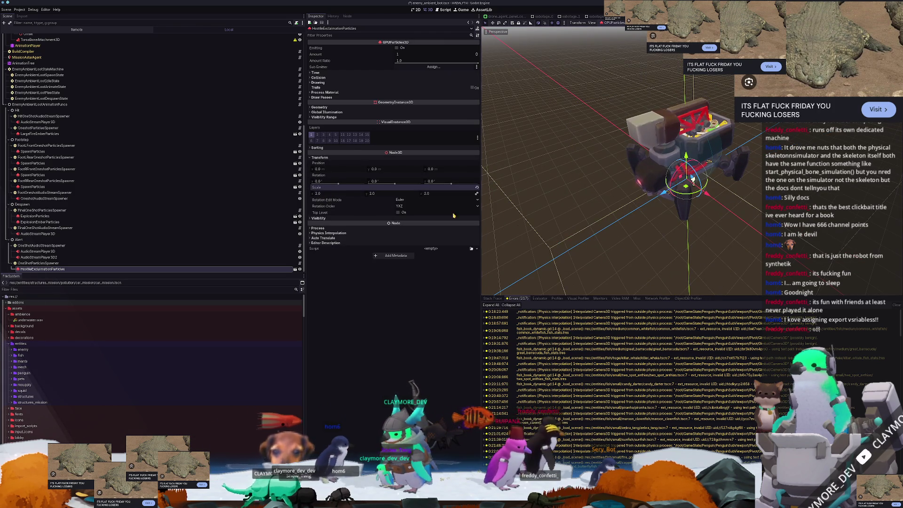
pyautogui.moveTo(692, 178); pyautogui.dragTo(692, 179)
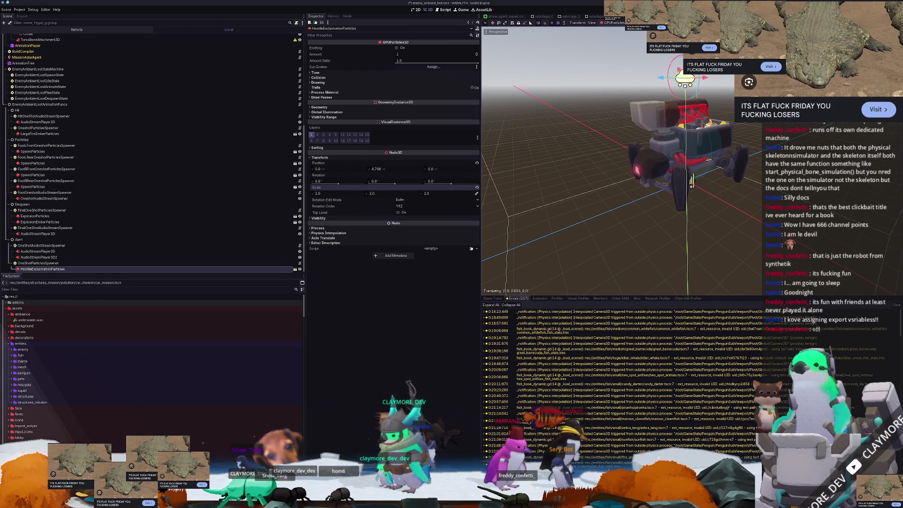
pyautogui.click(476, 188)
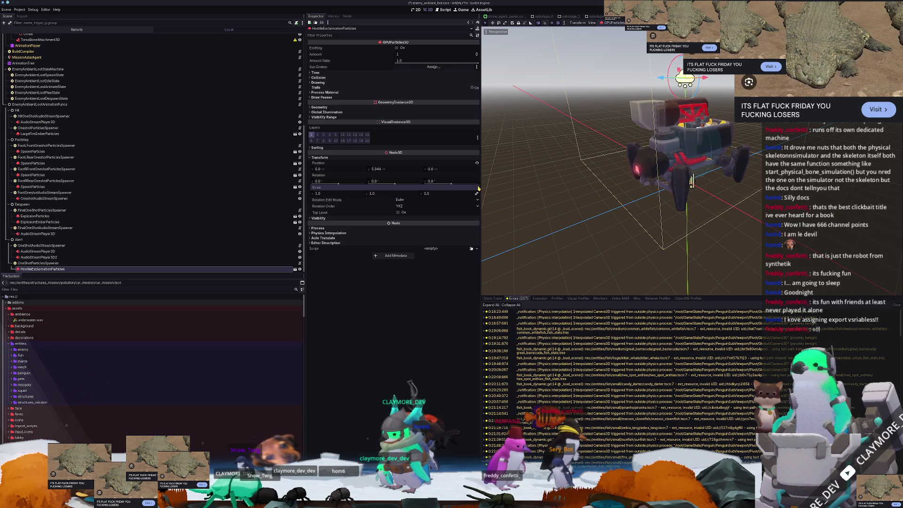
pyautogui.click(327, 195)
pyautogui.press('Return')
pyautogui.hotkey('ctrl', 's')
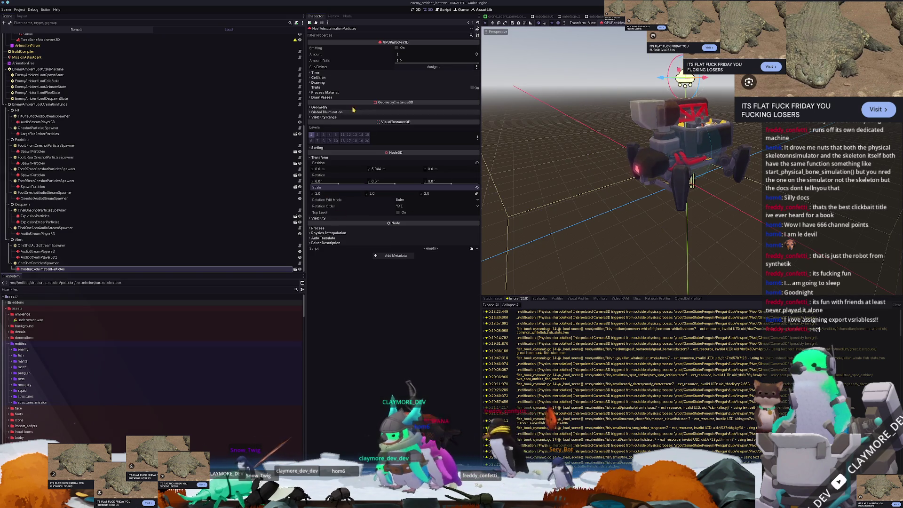
# Step: Enable Local Coords on the exclamation particles, reset their position to zero, and save
pyautogui.click(324, 83)
pyautogui.click(324, 82)
pyautogui.click(324, 82)
pyautogui.click(398, 107)
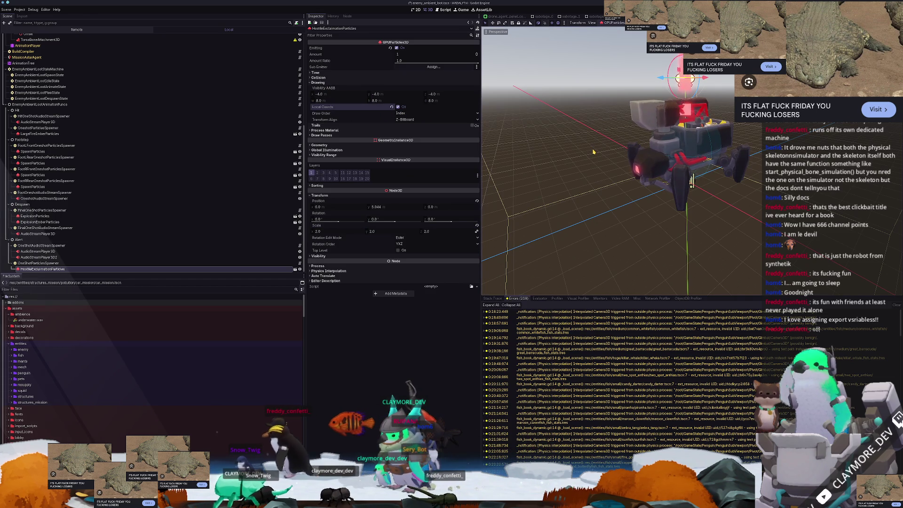
pyautogui.scroll(-5, 630, 151)
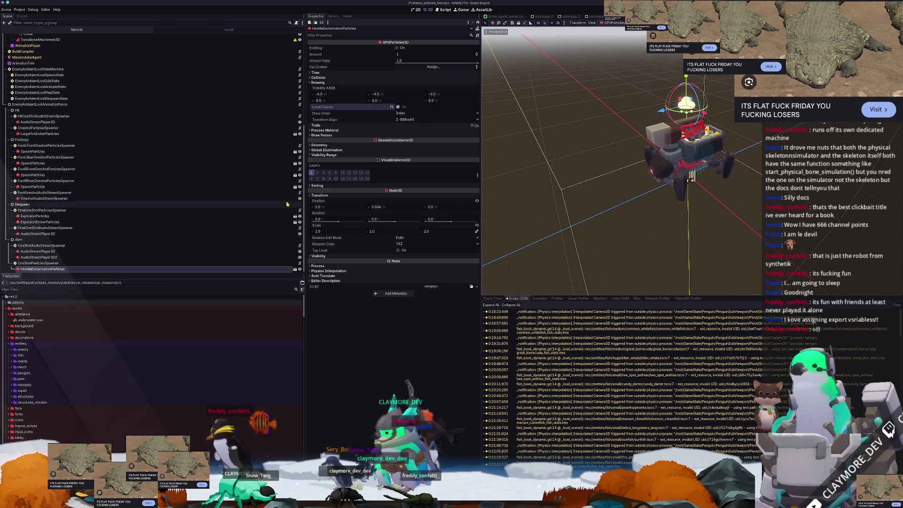
pyautogui.click(476, 202)
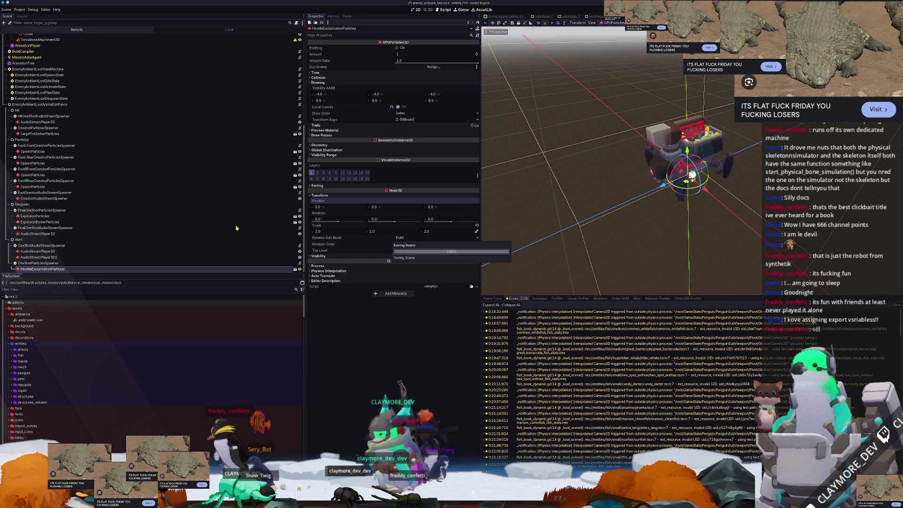
pyautogui.hotkey('ctrl', 's')
pyautogui.scroll(5, 41, 50)
# Step: Raise AlertOffset above the robot, then preview the explosion and footstep particle bursts
pyautogui.click(21, 49)
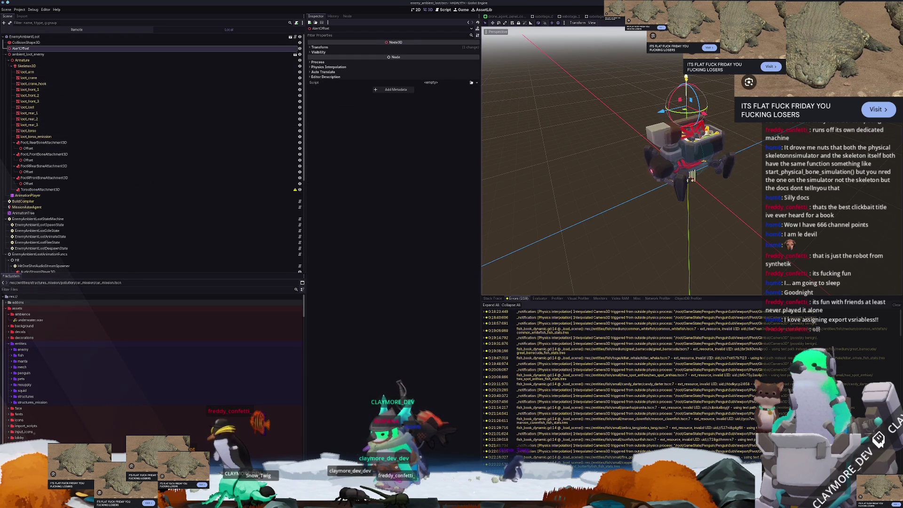
pyautogui.moveTo(688, 175); pyautogui.dragTo(691, 176)
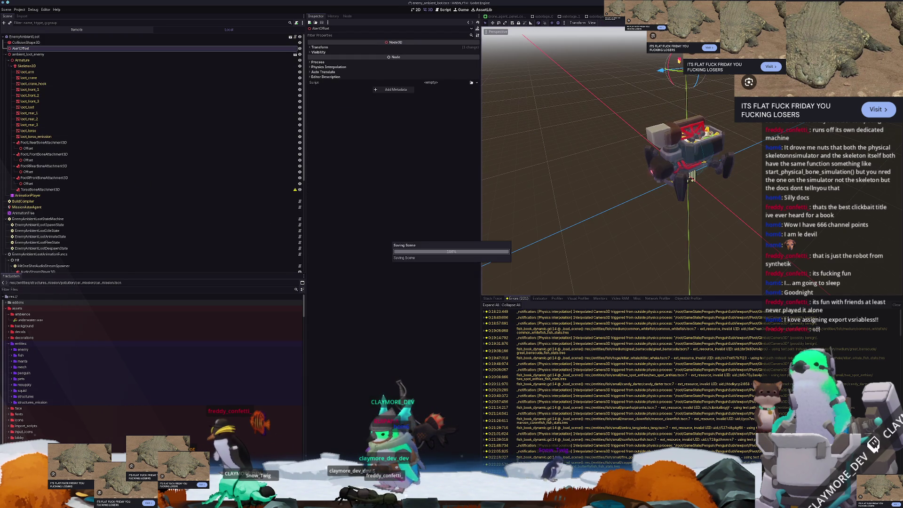
pyautogui.scroll(-2, 691, 176)
pyautogui.scroll(-5, 127, 186)
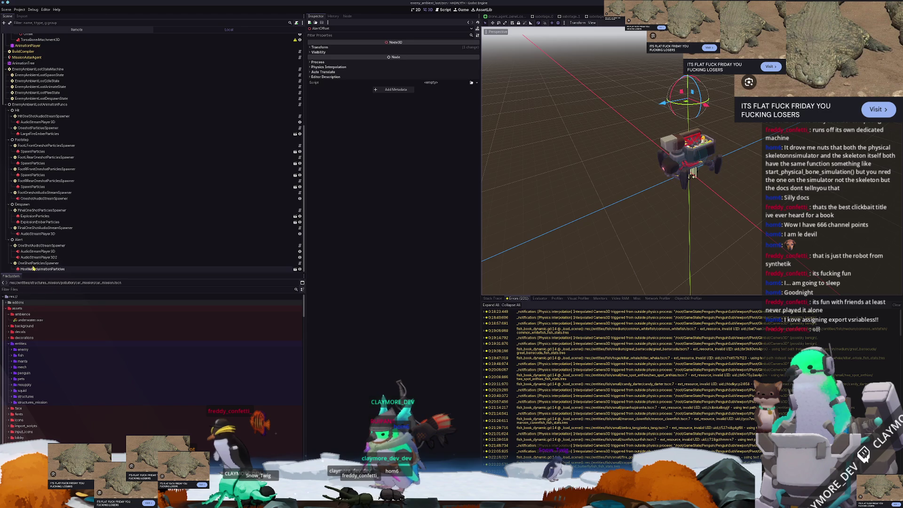
pyautogui.click(36, 222)
pyautogui.keyDown('ctrl'); pyautogui.click(35, 216); pyautogui.keyUp('ctrl')
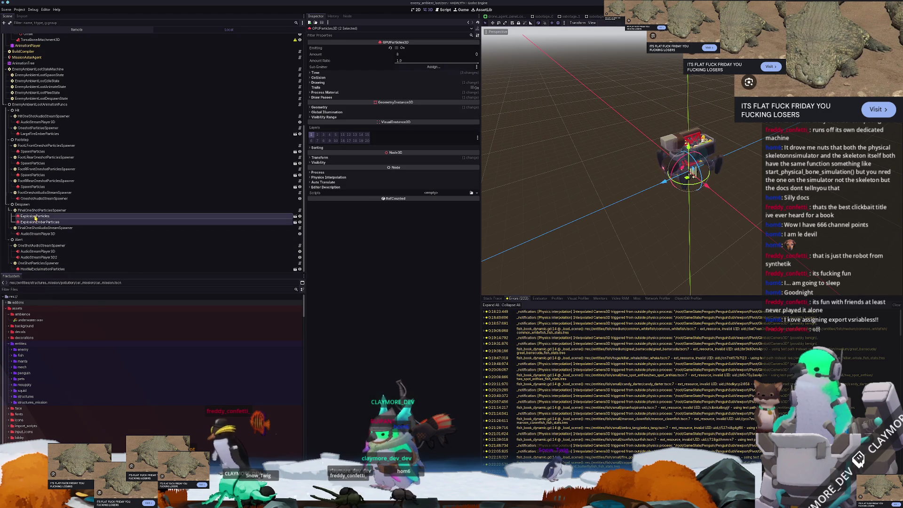
pyautogui.click(396, 48)
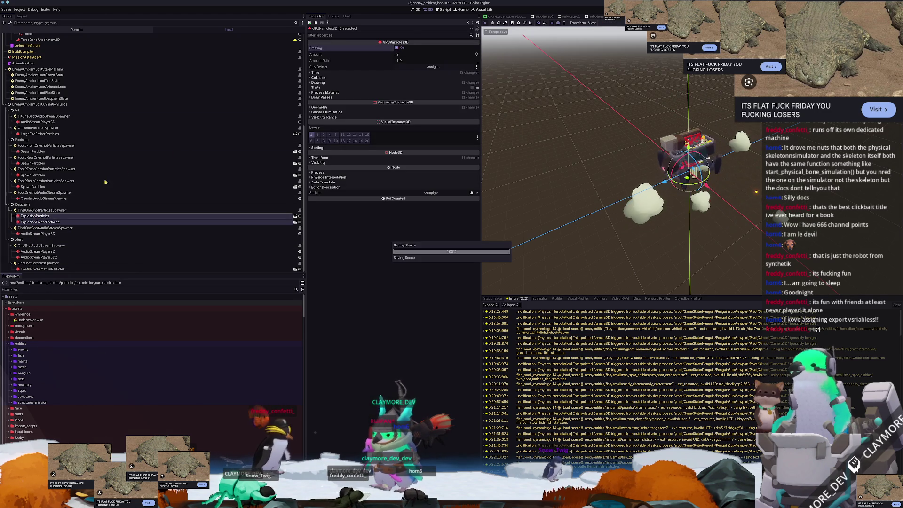
pyautogui.click(32, 186)
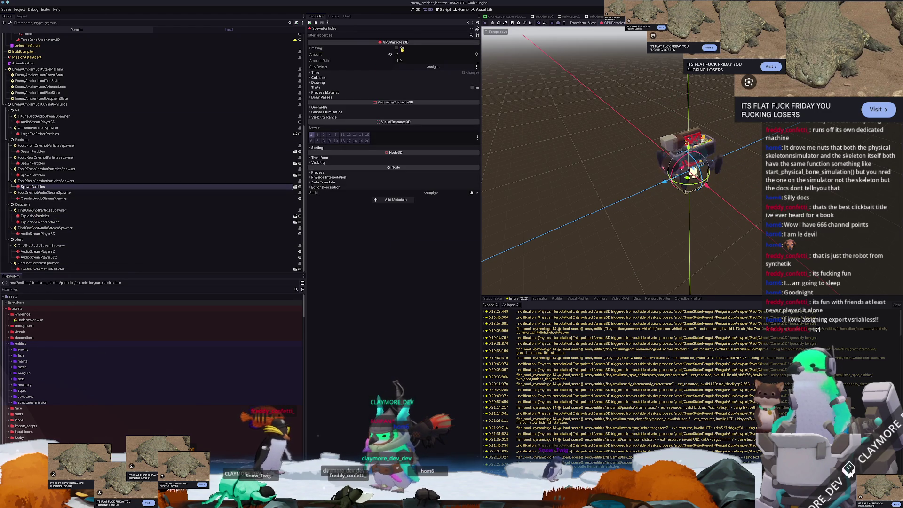
pyautogui.scroll(10, 487, 99)
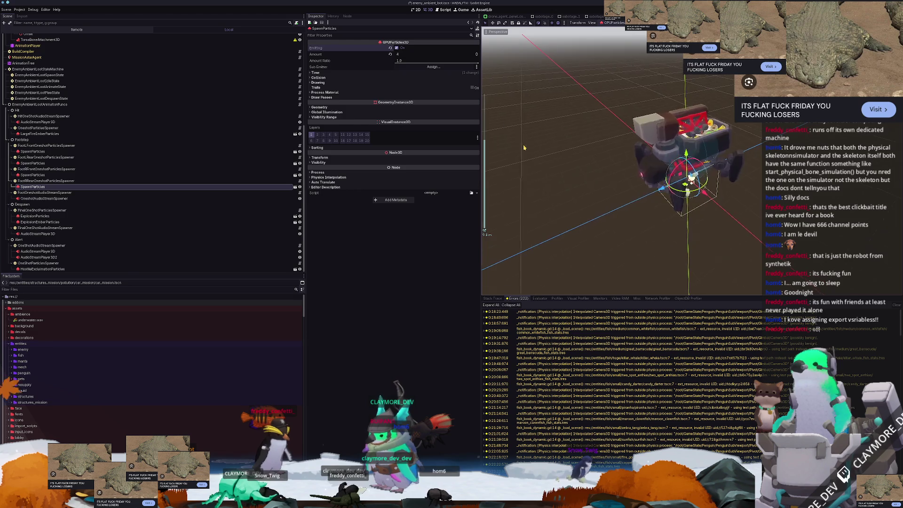
pyautogui.click(397, 48)
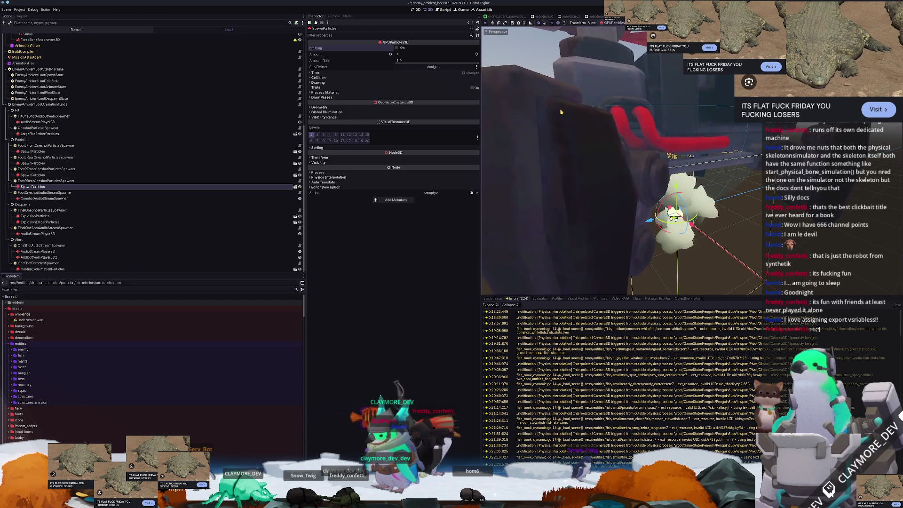
pyautogui.hotkey('ctrl', 'z')
# Step: Reset Fixed FPS to the default 30 on all four foot SpawnParticles emitters and save
pyautogui.scroll(-3, 540, 119)
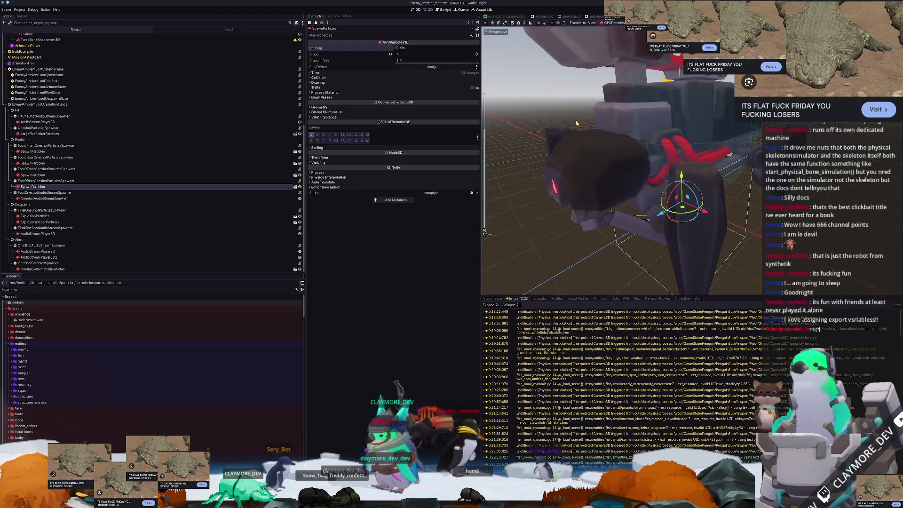
pyautogui.click(64, 177)
pyautogui.click(33, 163)
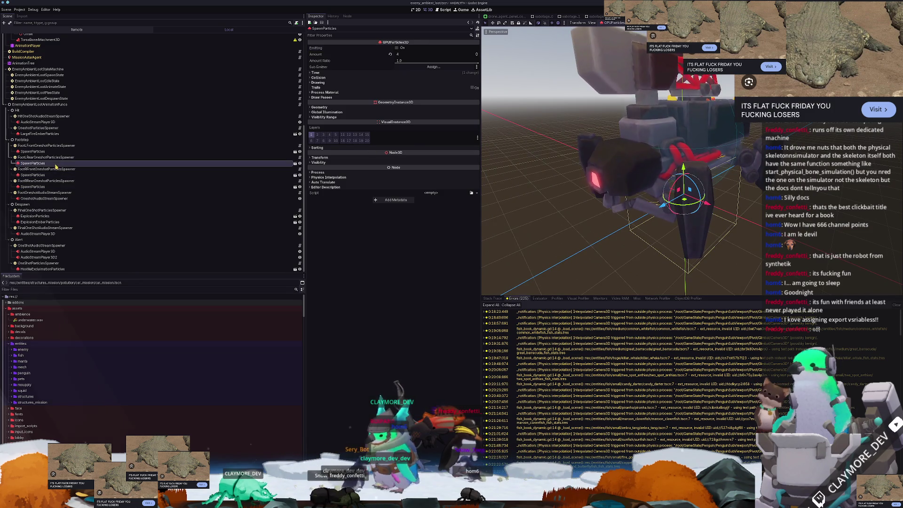
pyautogui.click(33, 151)
pyautogui.keyDown('ctrl'); pyautogui.click(34, 162); pyautogui.keyUp('ctrl')
pyautogui.keyDown('ctrl'); pyautogui.click(31, 175); pyautogui.keyUp('ctrl')
pyautogui.keyDown('ctrl'); pyautogui.click(33, 187); pyautogui.keyUp('ctrl')
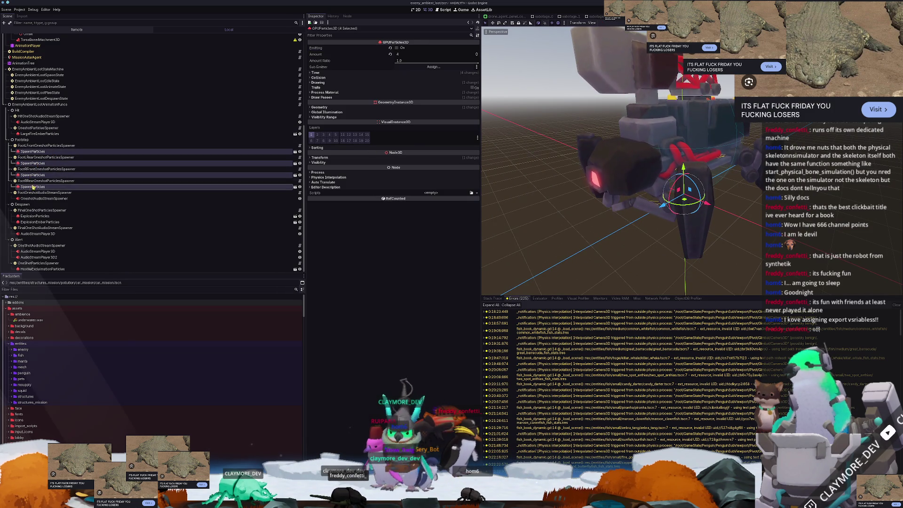
pyautogui.click(315, 72)
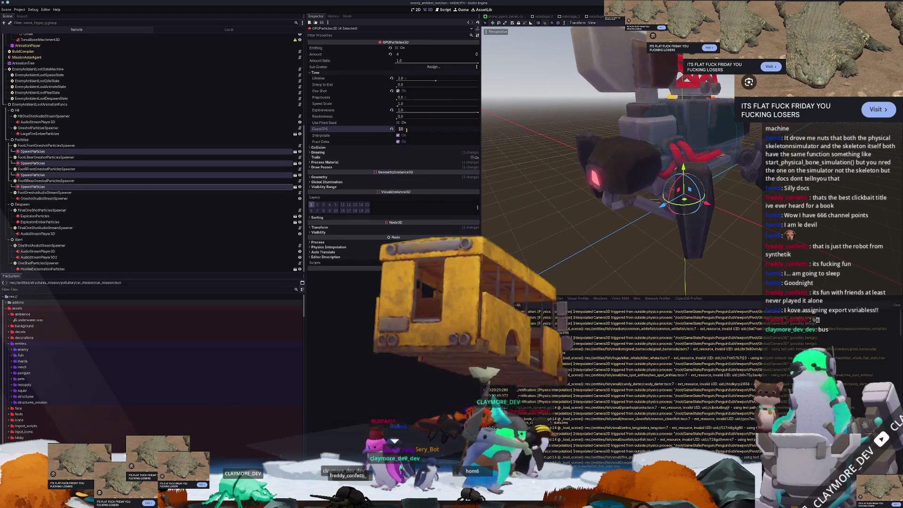
pyautogui.click(391, 128)
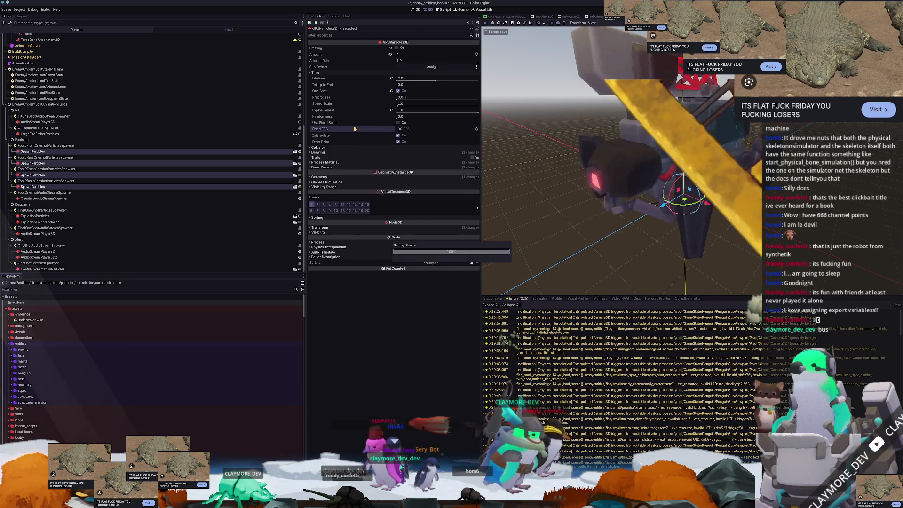
pyautogui.hotkey('ctrl', 's')
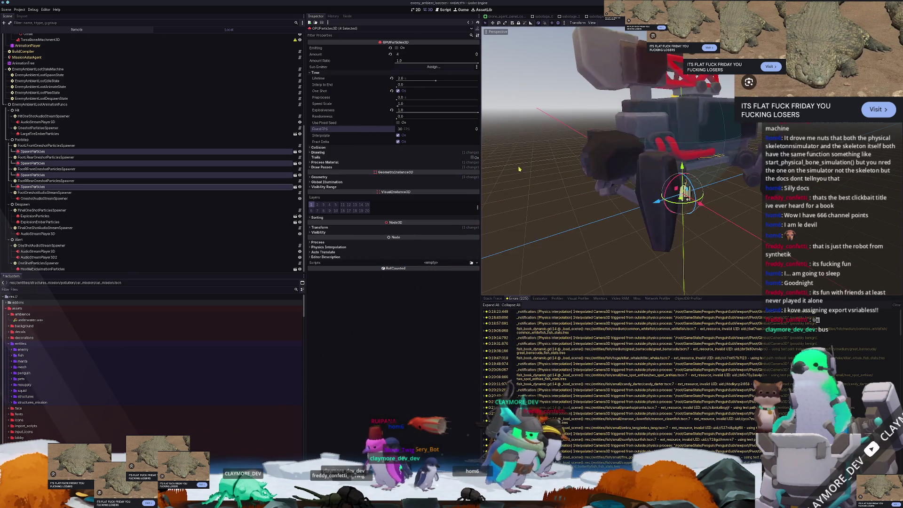
pyautogui.click(38, 134)
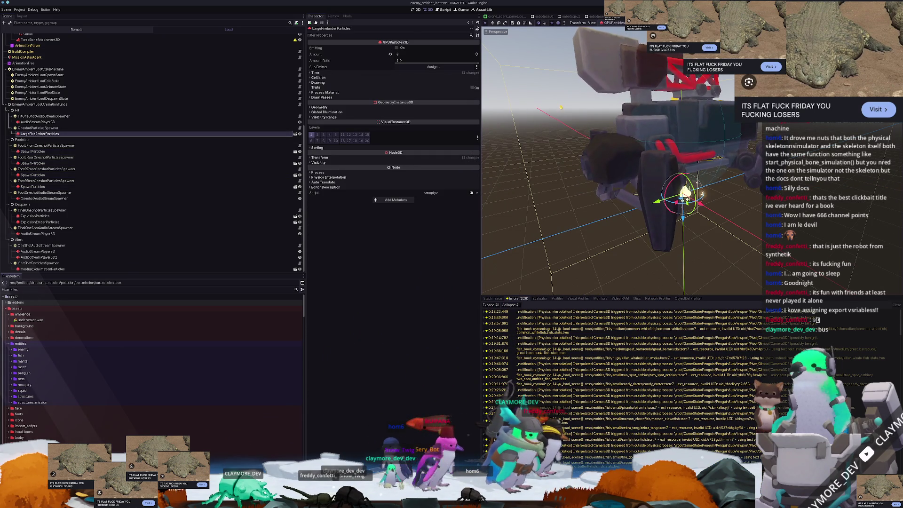
# Step: Scale LargeFireEmberParticles to 2 and save, then settle on 1.5 on every axis
pyautogui.scroll(-5, 564, 111)
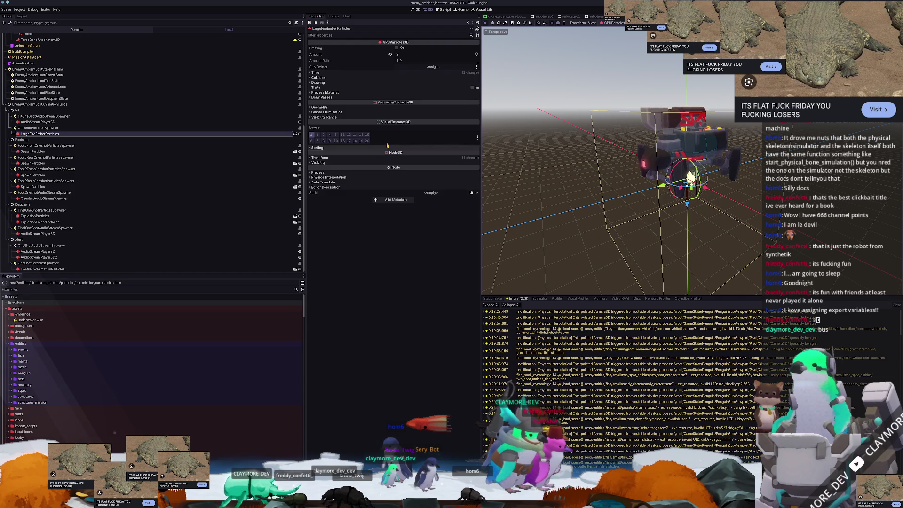
pyautogui.click(416, 73)
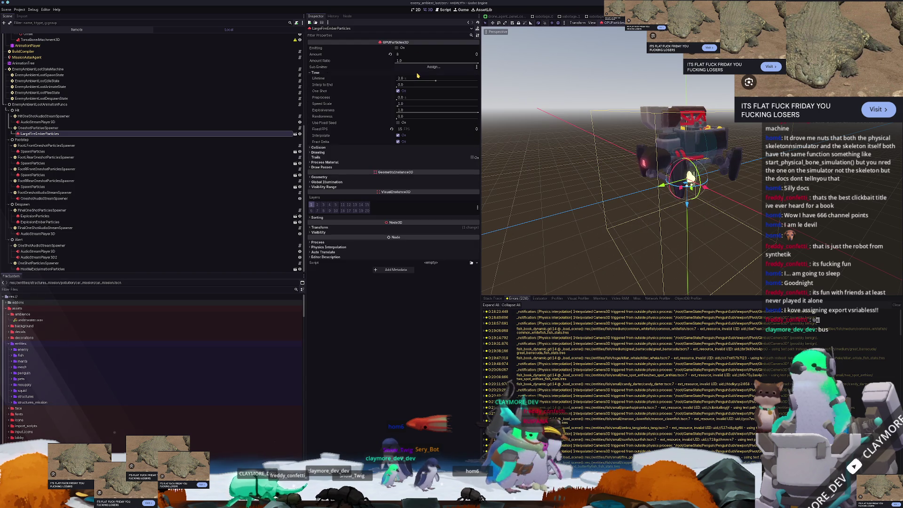
pyautogui.click(346, 152)
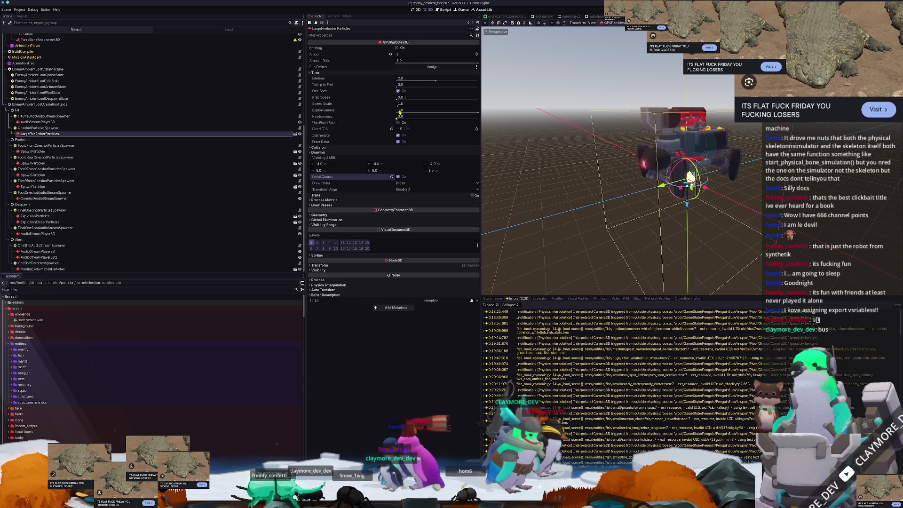
pyautogui.click(332, 265)
pyautogui.click(332, 301)
pyautogui.press('Return')
pyautogui.scroll(-3, 595, 184)
pyautogui.hotkey('ctrl', 's')
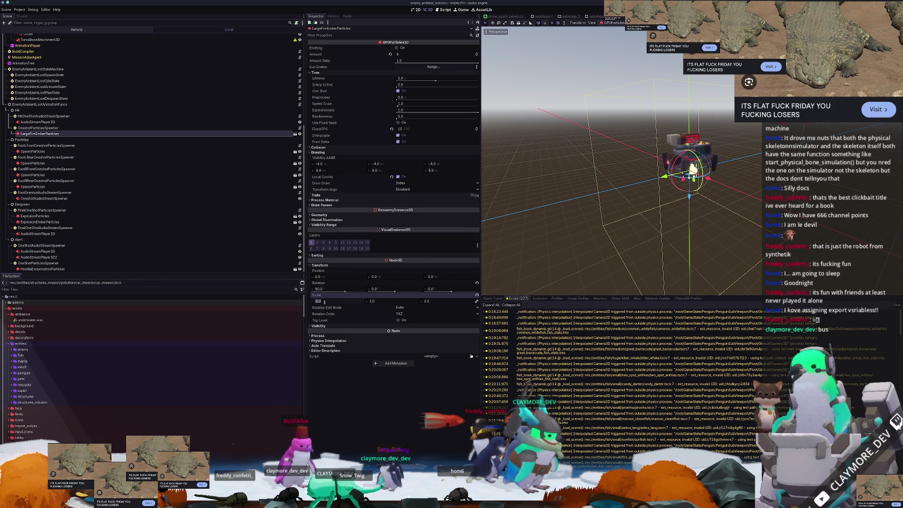
pyautogui.write('1.5')
pyautogui.press('Return')
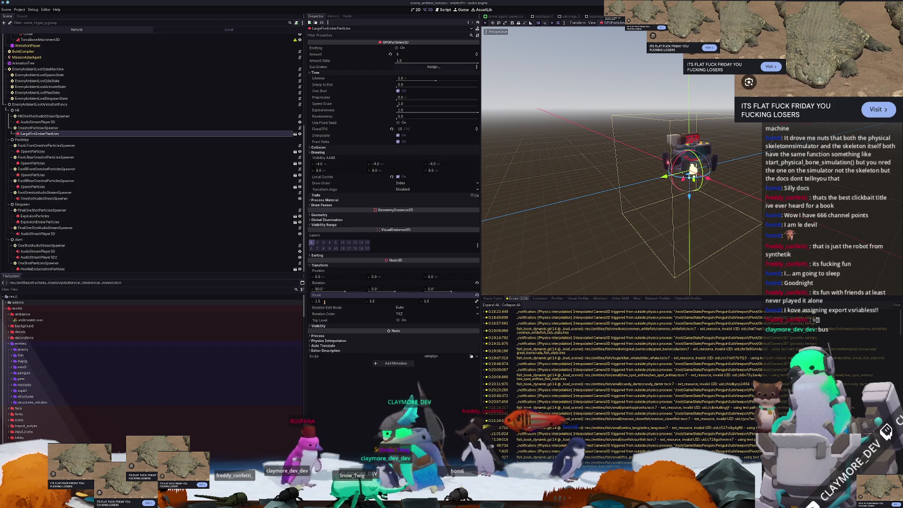
pyautogui.scroll(5, 94, 141)
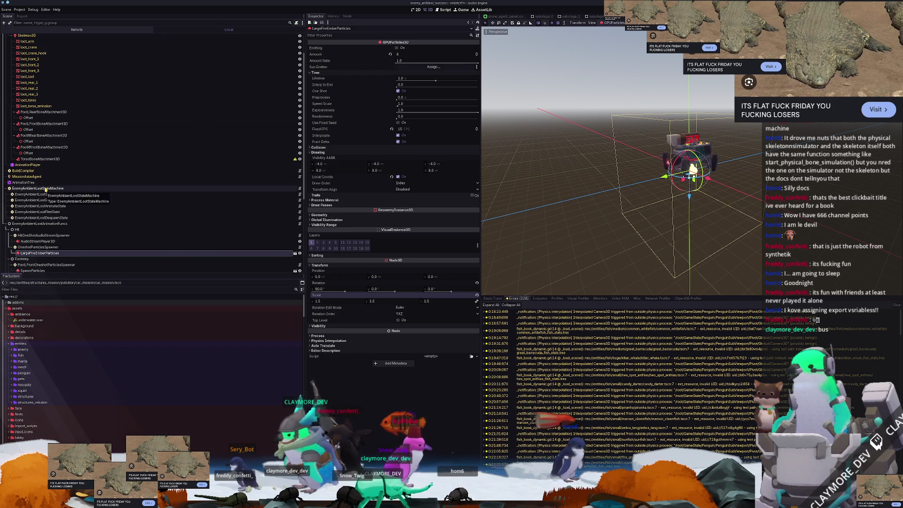
# Step: Select the AnimationPlayer and switch to the hit_0 animation
pyautogui.click(45, 183)
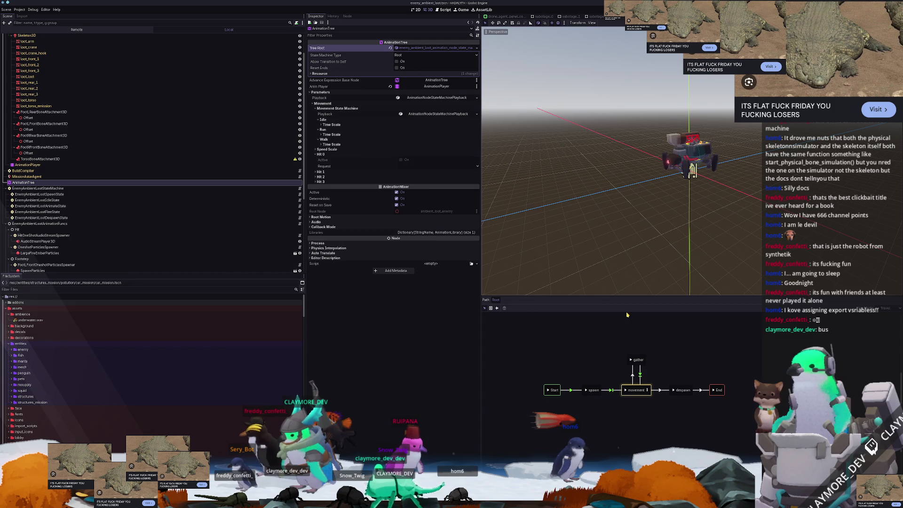
pyautogui.click(40, 165)
pyautogui.scroll(3, 625, 235)
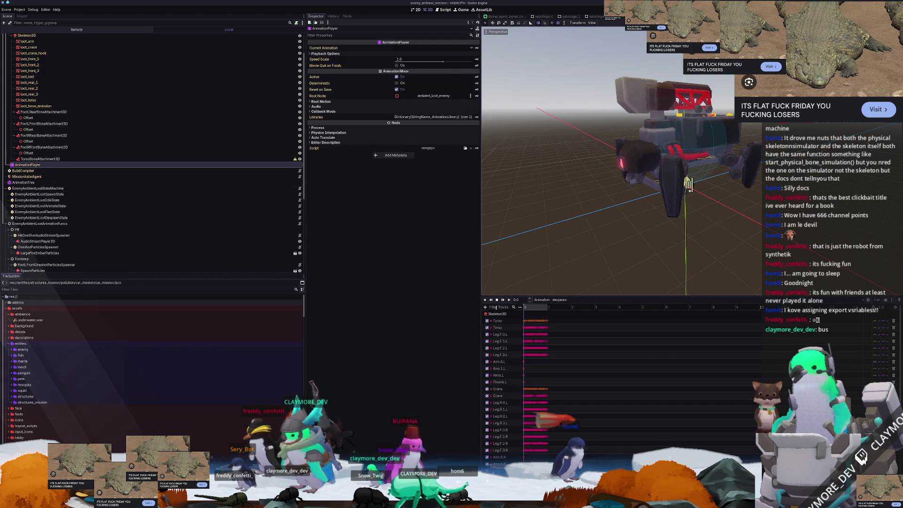
pyautogui.click(560, 300)
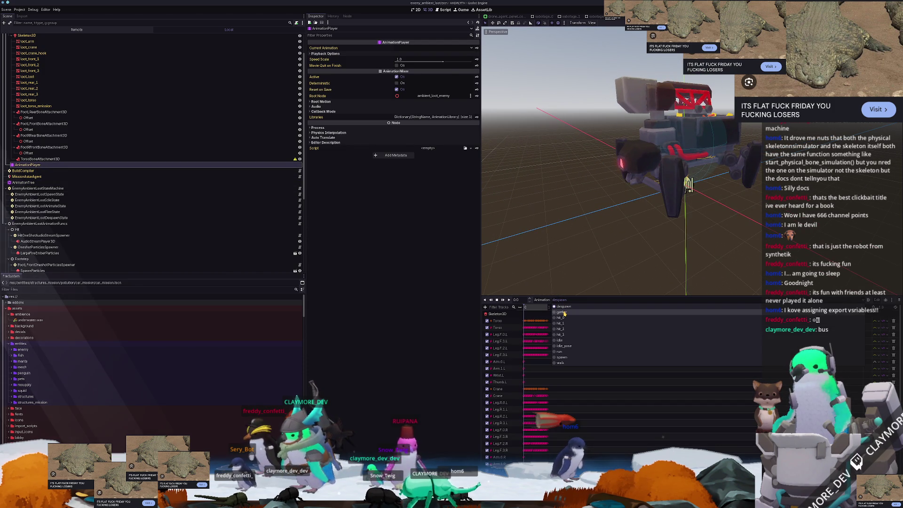
pyautogui.click(561, 317)
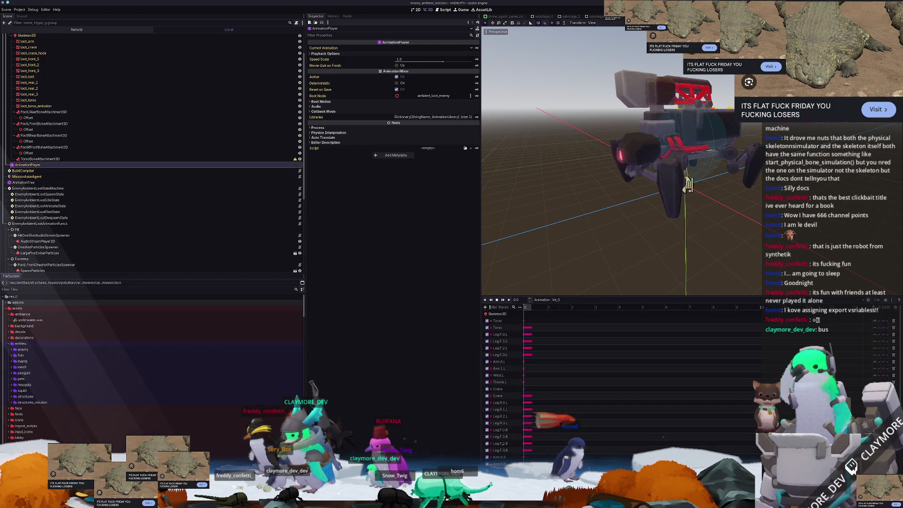
# Step: Add a Call Method track on EnemyAmbientLootAnimationFuncs with a particle-spawning key, save, and open hit_1
pyautogui.click(484, 306)
pyautogui.click(498, 342)
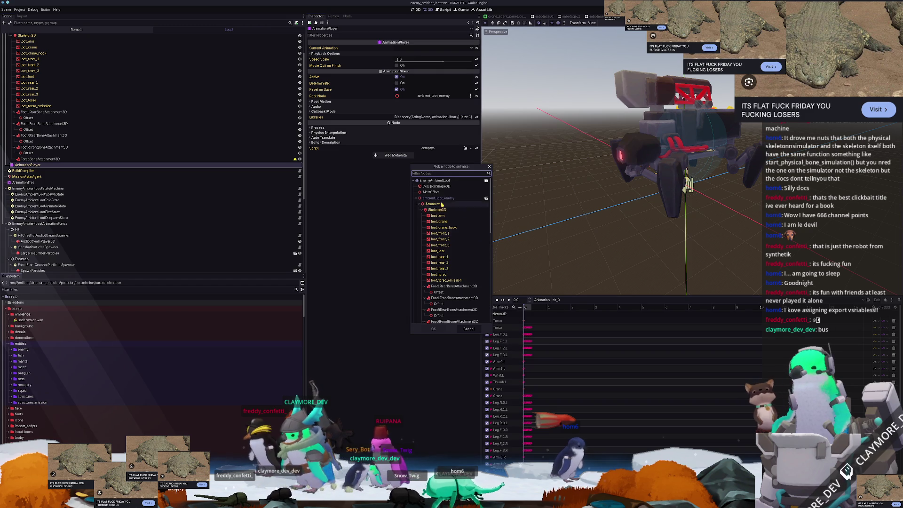
pyautogui.scroll(-3, 423, 282)
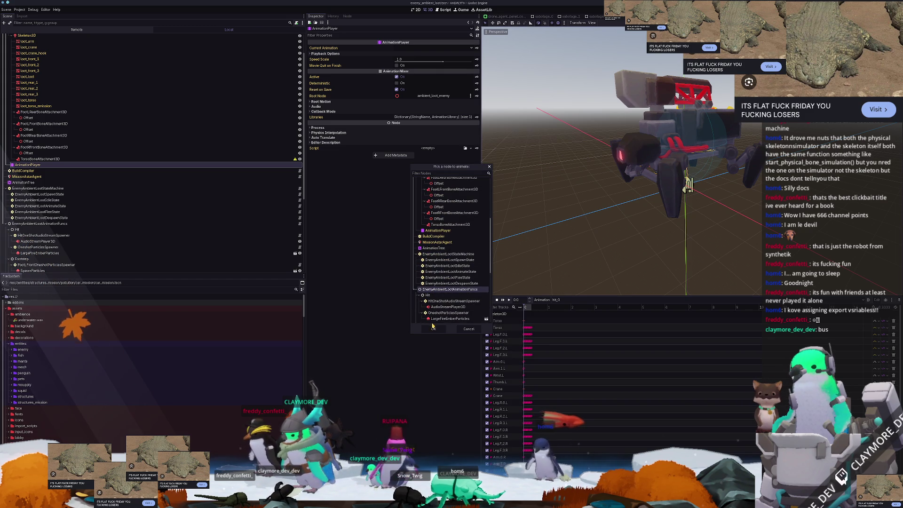
pyautogui.doubleClick(423, 289)
pyautogui.scroll(-5, 542, 396)
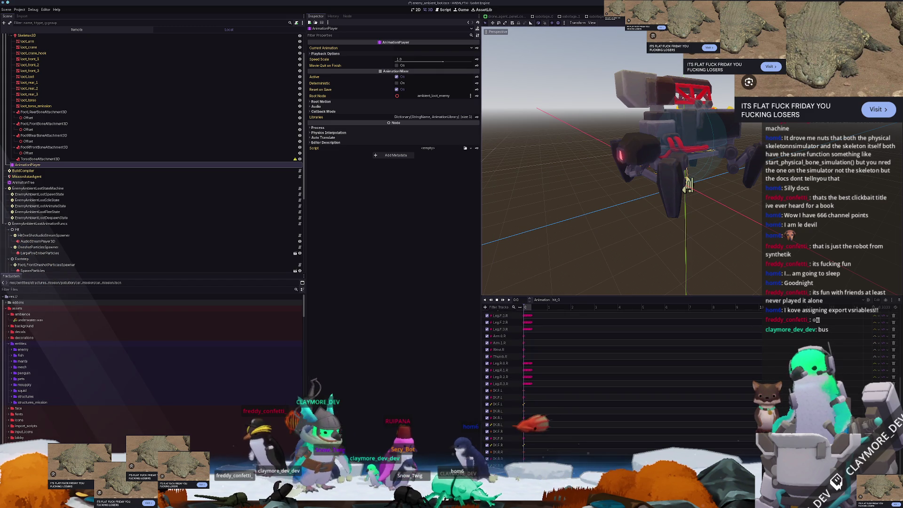
pyautogui.click(540, 463)
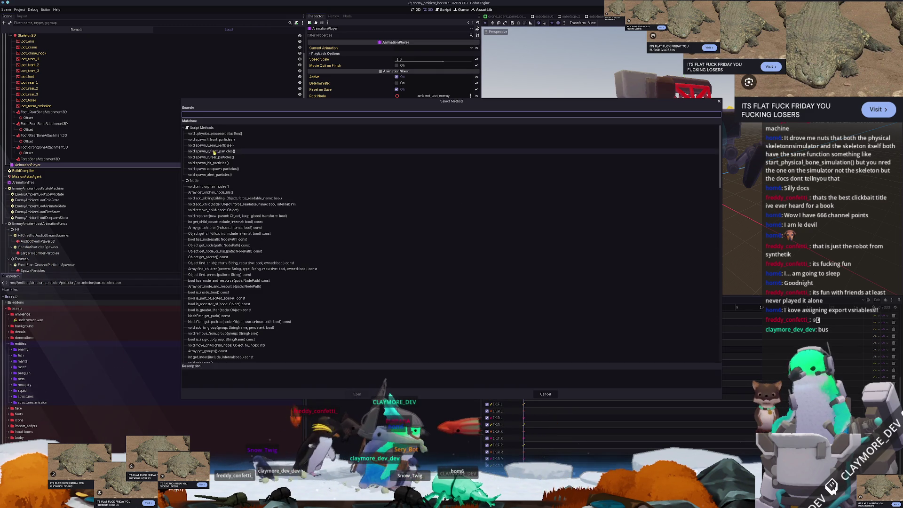
pyautogui.doubleClick(218, 170)
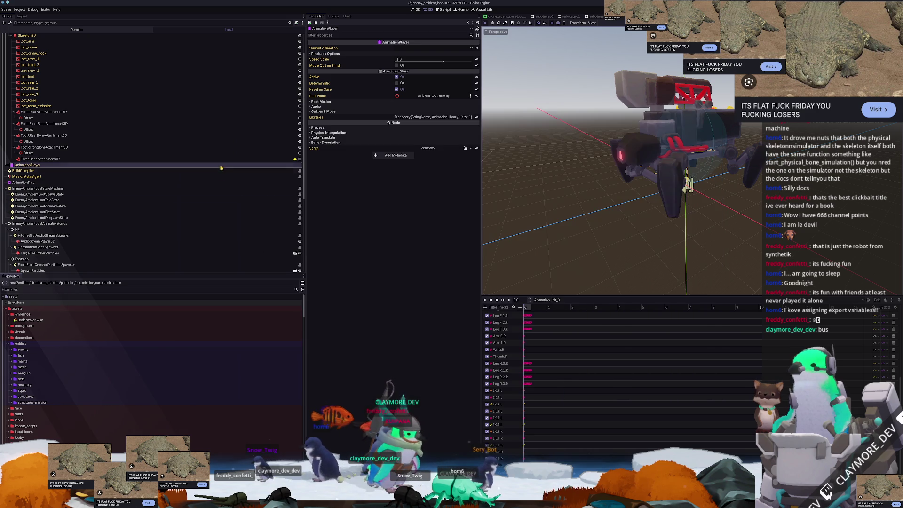
pyautogui.hotkey('ctrl', 's')
pyautogui.click(564, 301)
pyautogui.click(560, 323)
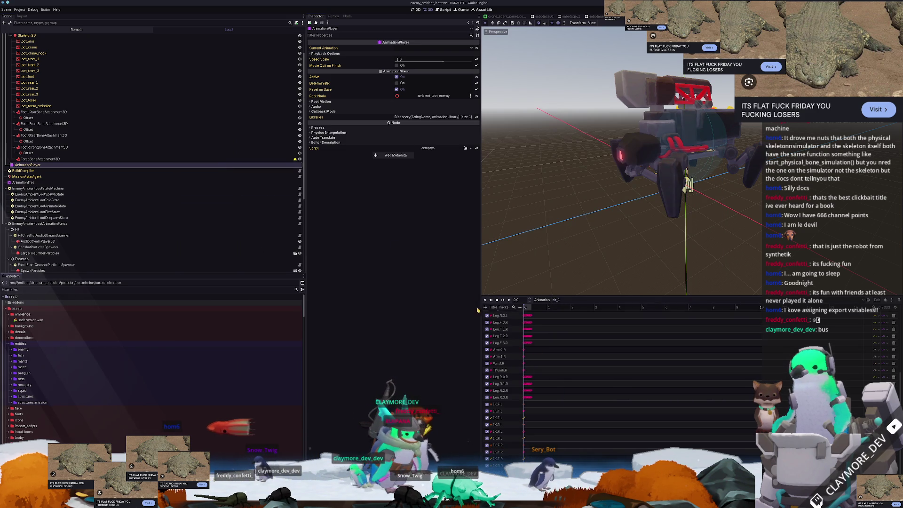
# Step: Add a method-call track on EnemyAmbientLootAnimationFuncs to hit_1 with a spawn_hit_particles key
pyautogui.click(486, 307)
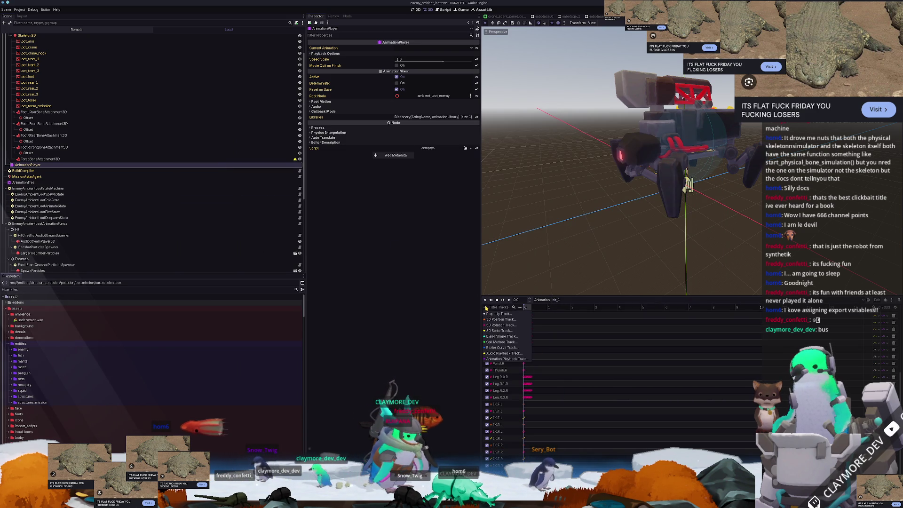
pyautogui.click(496, 342)
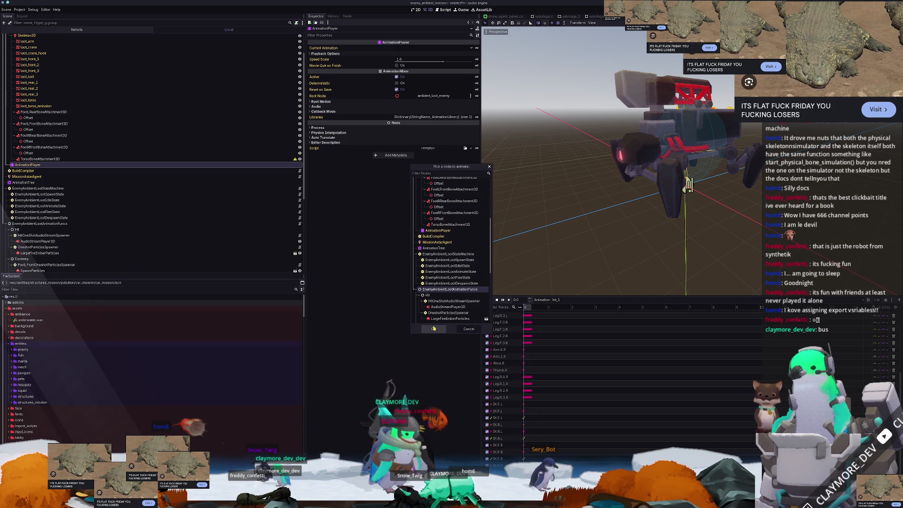
pyautogui.click(434, 328)
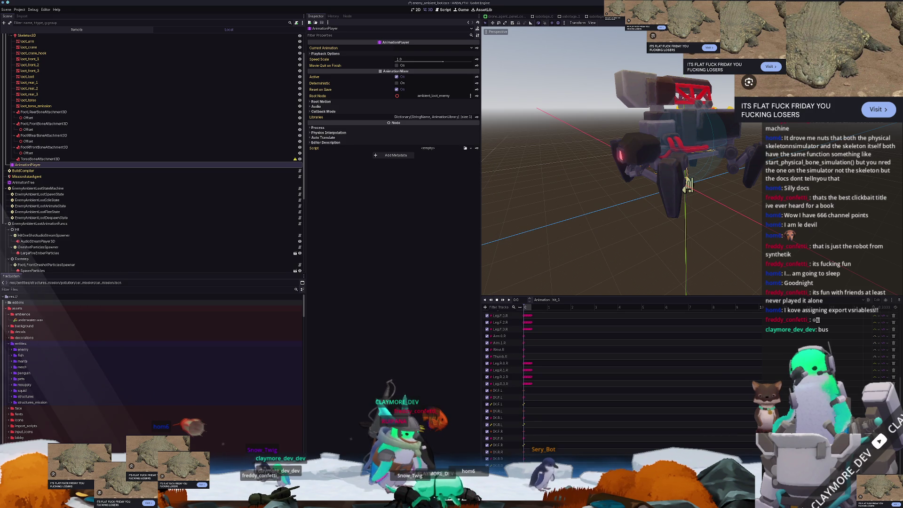
pyautogui.click(245, 174)
pyautogui.click(249, 163)
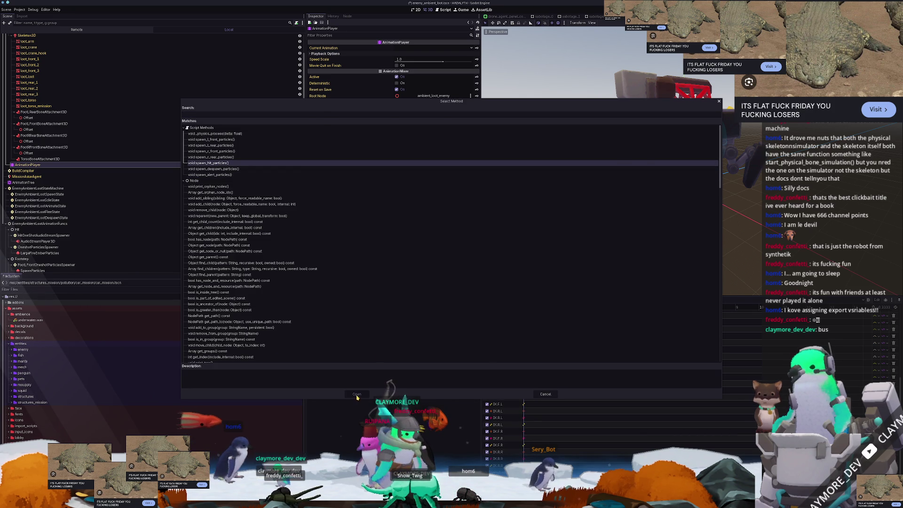
pyautogui.click(357, 395)
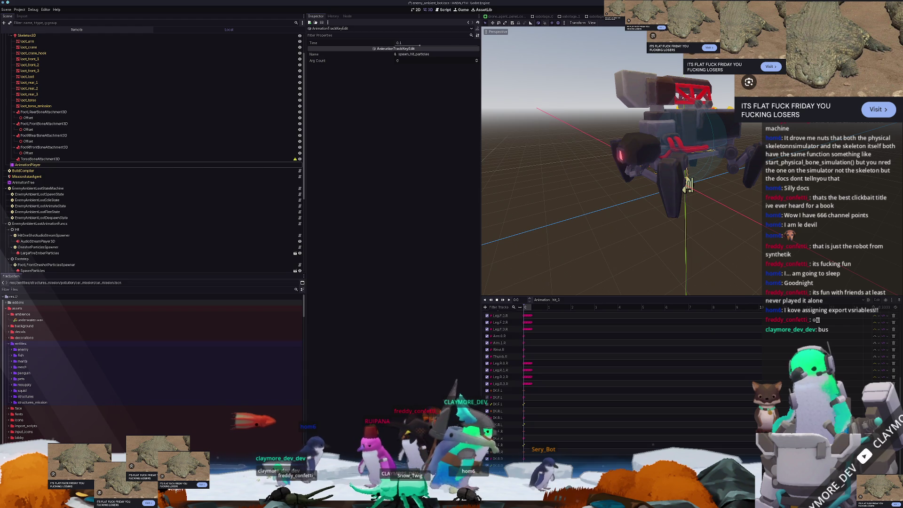
# Step: In hit_2, add a method-call track on the funcs node keyed to spawn_hit_particles
pyautogui.click(550, 300)
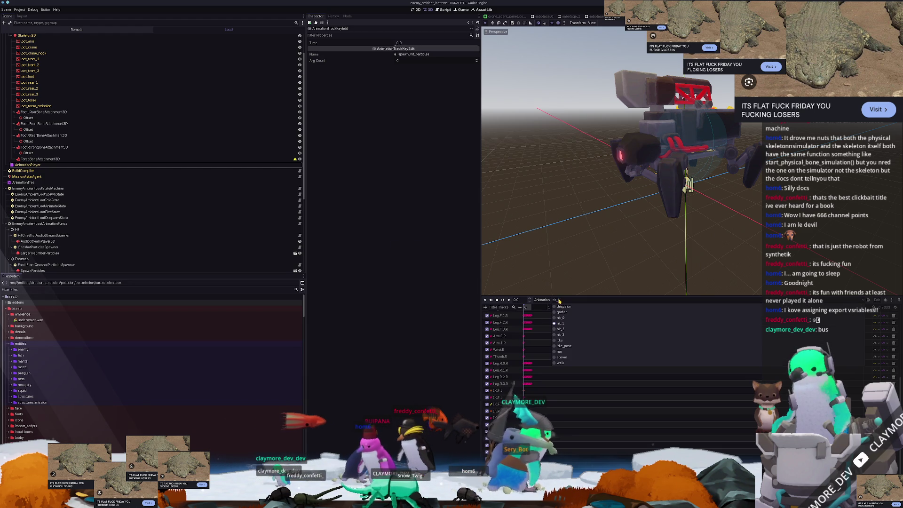
pyautogui.click(564, 327)
pyautogui.click(486, 307)
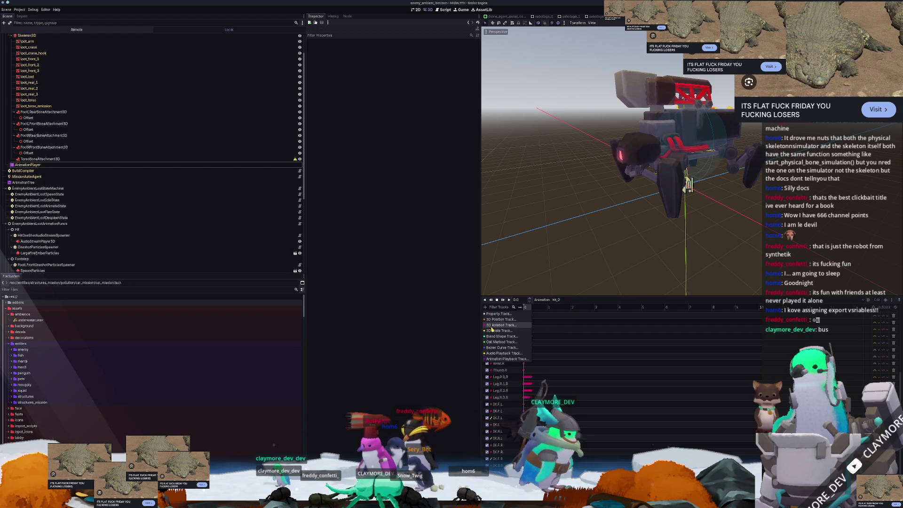
pyautogui.click(492, 342)
pyautogui.scroll(-2, 442, 267)
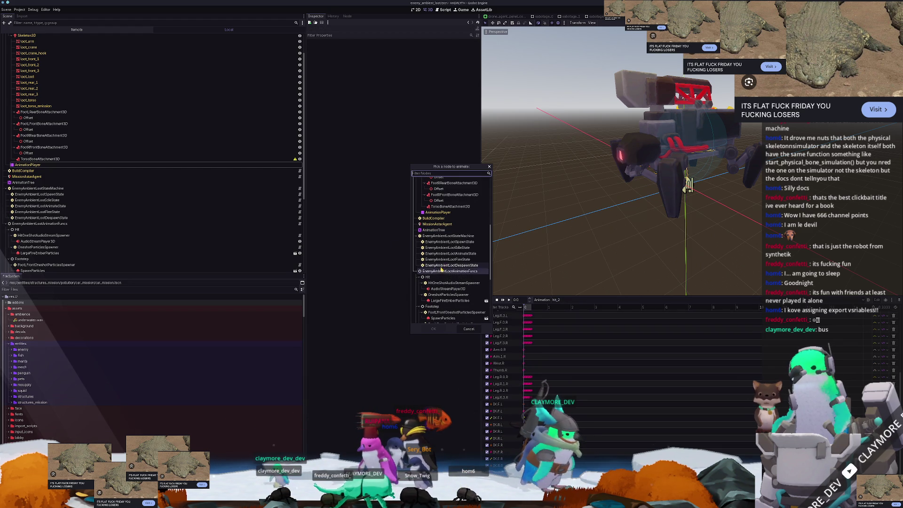
pyautogui.click(431, 330)
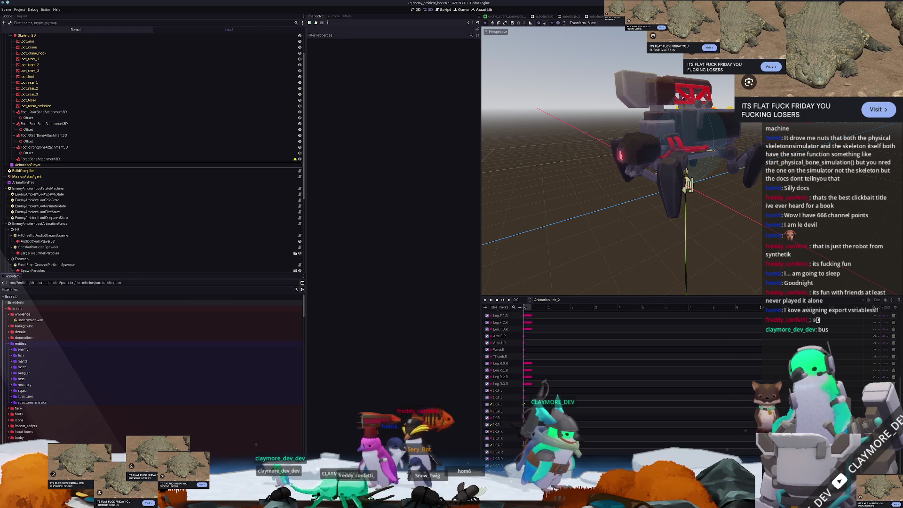
pyautogui.doubleClick(523, 403)
pyautogui.click(209, 162)
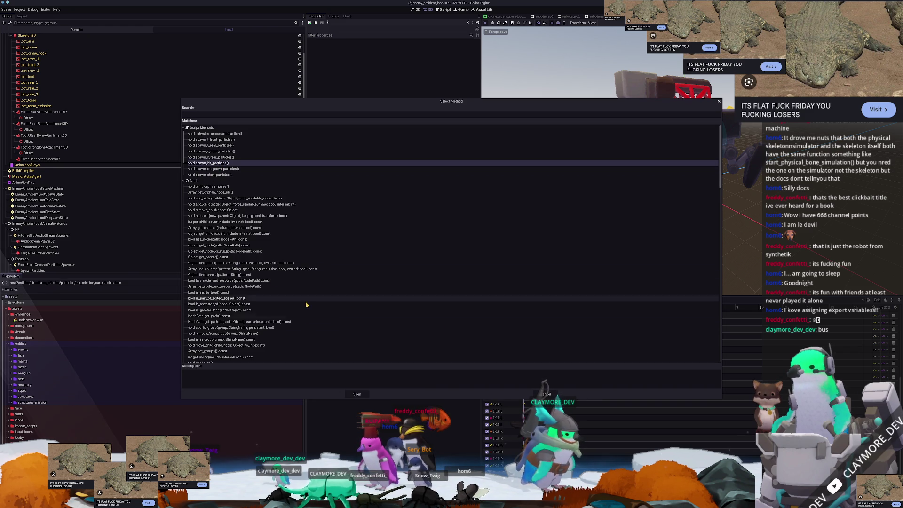
pyautogui.click(356, 394)
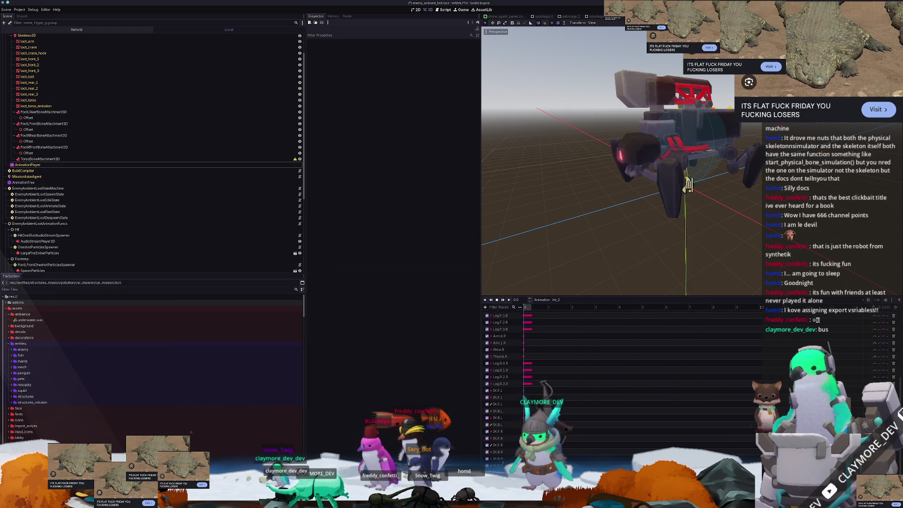
# Step: In hit_3, add a method-call track on the funcs node keyed to spawn_hit_particles
pyautogui.click(554, 299)
pyautogui.click(571, 334)
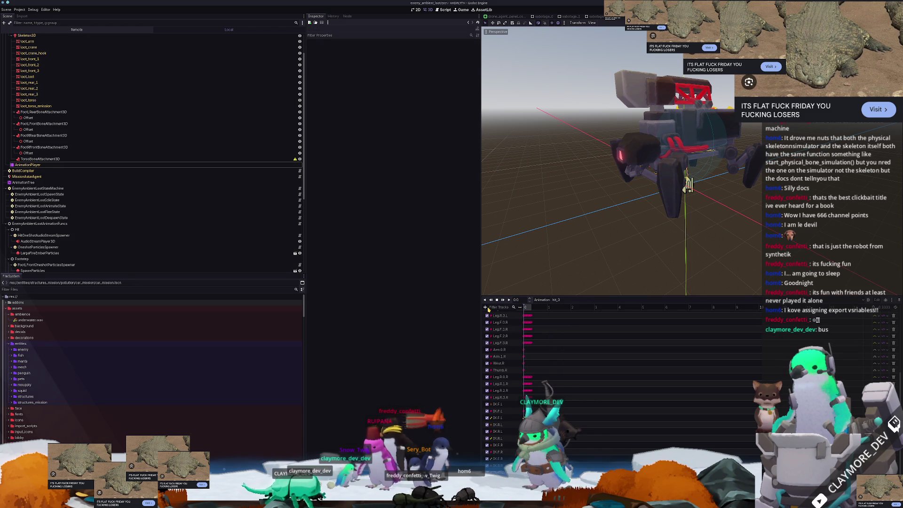
pyautogui.click(486, 307)
pyautogui.click(500, 342)
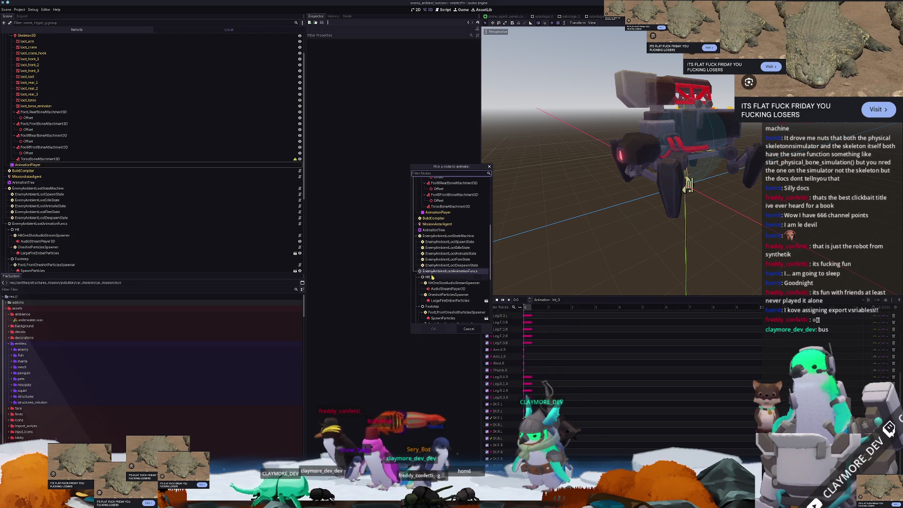
pyautogui.click(434, 329)
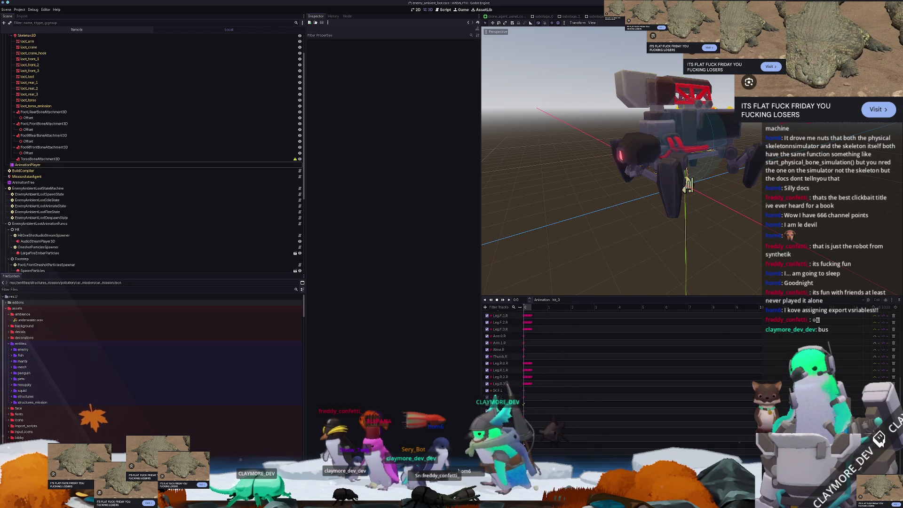
pyautogui.rightClick(527, 386)
pyautogui.click(546, 393)
pyautogui.click(233, 163)
pyautogui.press('Return')
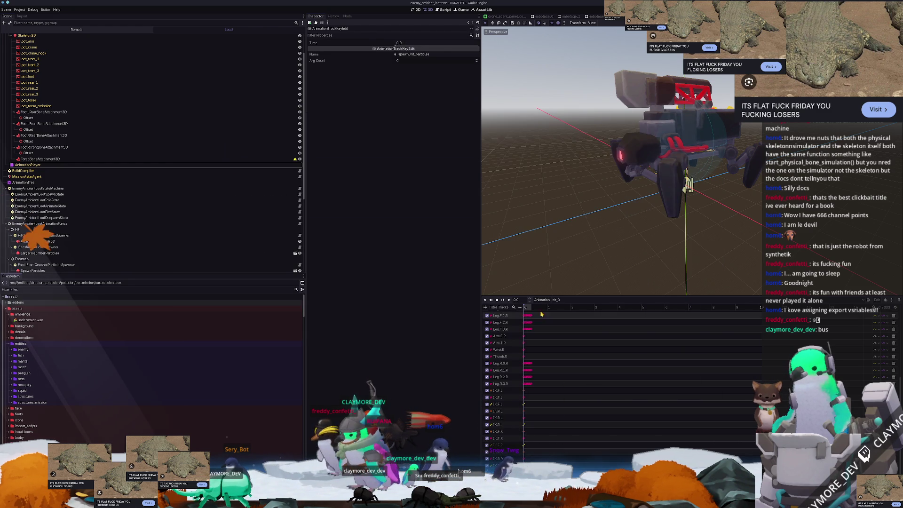
pyautogui.click(554, 299)
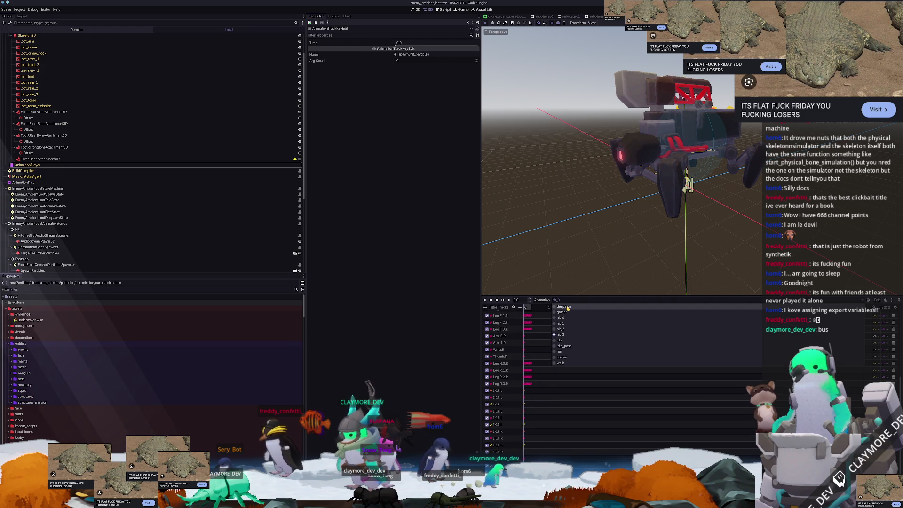
# Step: In the despawn animation, add a funcs-node method track keyed to spawn_despawn_particles
pyautogui.click(567, 306)
pyautogui.click(485, 307)
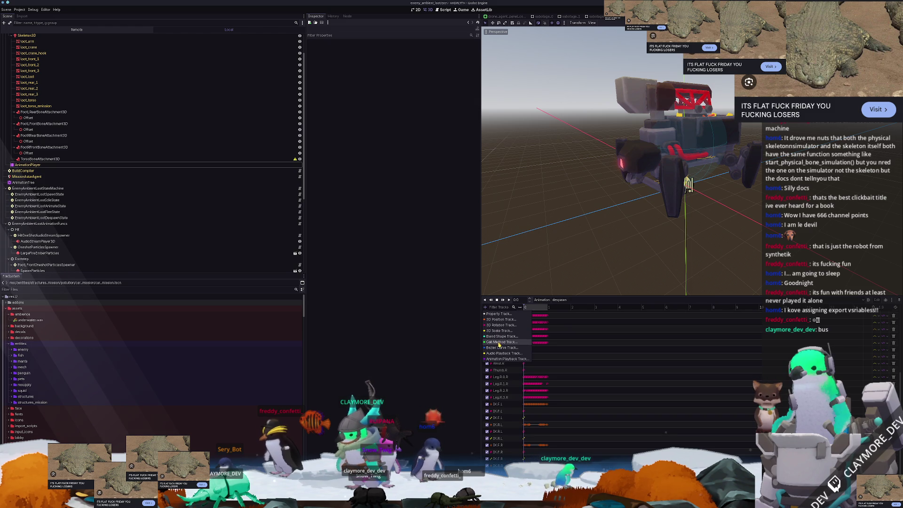
pyautogui.click(499, 342)
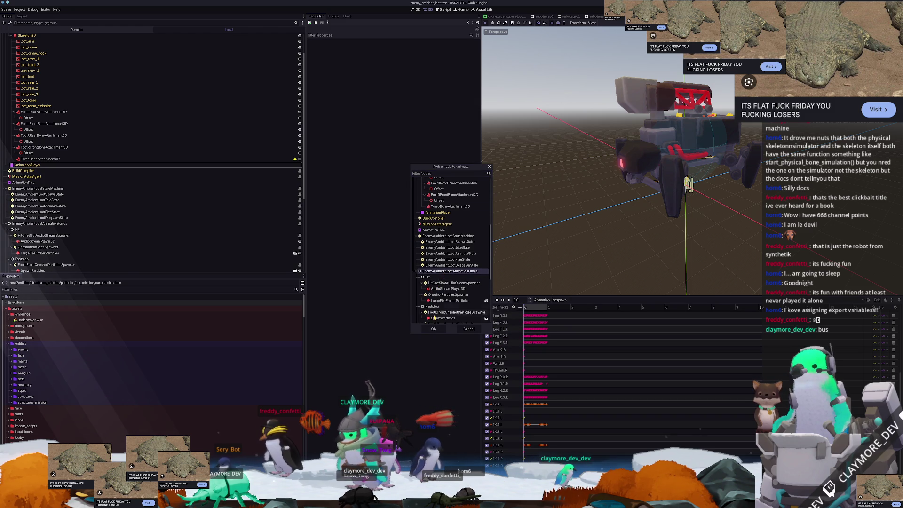
pyautogui.click(436, 329)
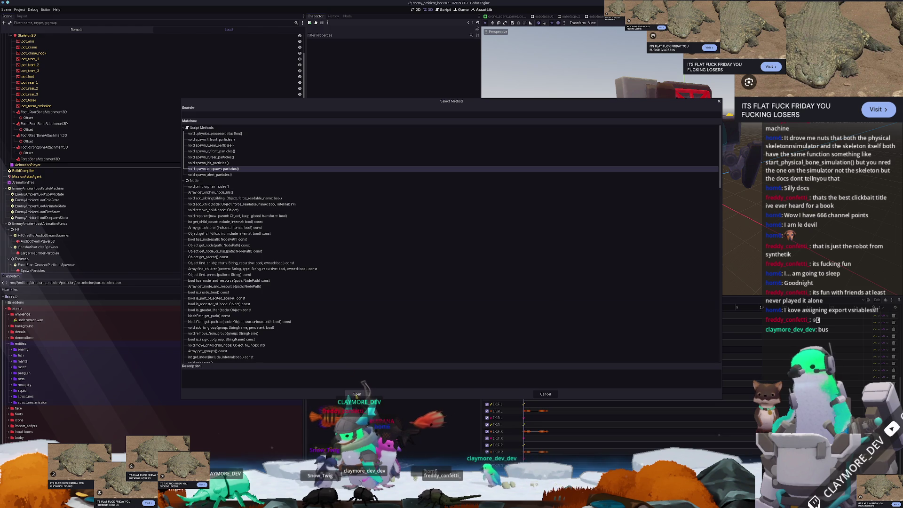
pyautogui.press('Escape')
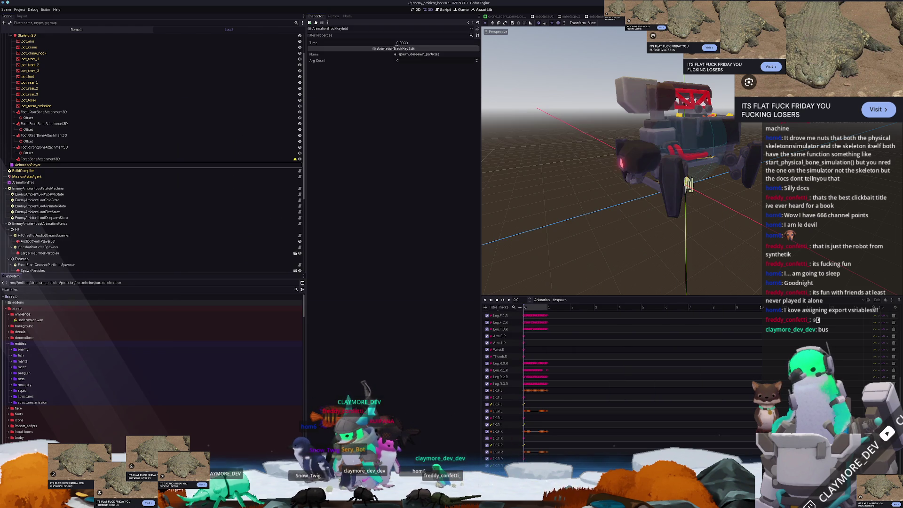
pyautogui.click(688, 183)
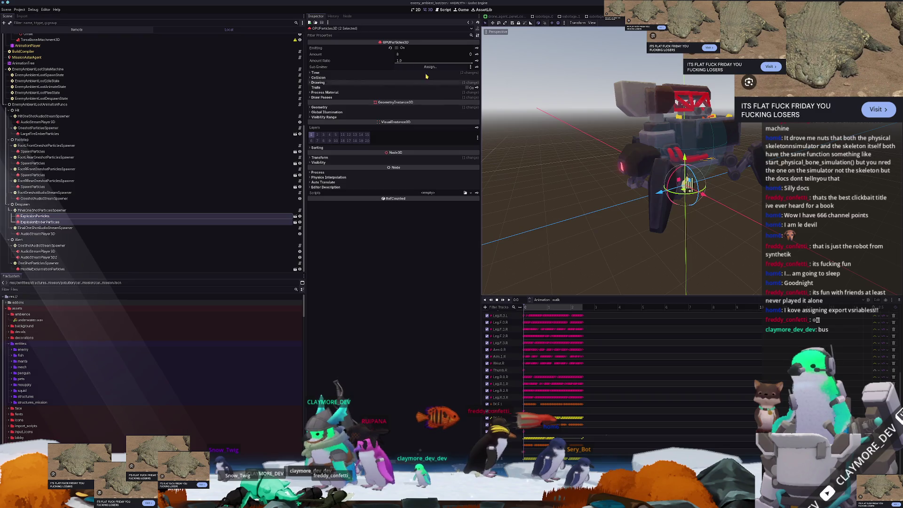
# Step: Save the scene, inspect SpawnParticles in Right view, and begin a Call Method Track on walk
pyautogui.hotkey('ctrl', 's')
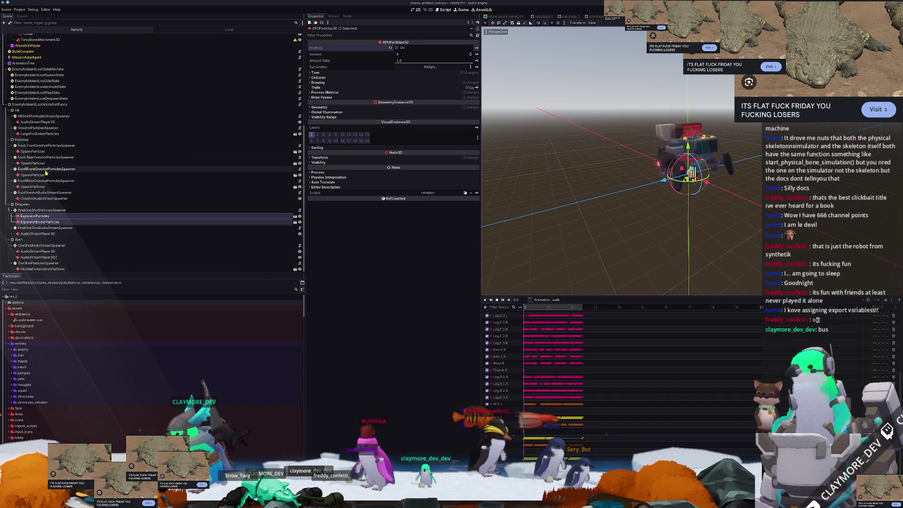
pyautogui.click(110, 151)
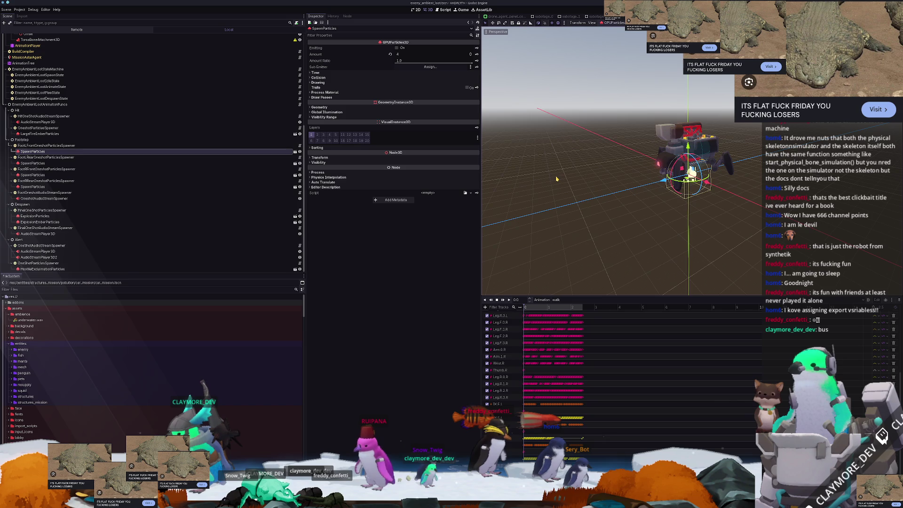
pyautogui.scroll(3, 563, 173)
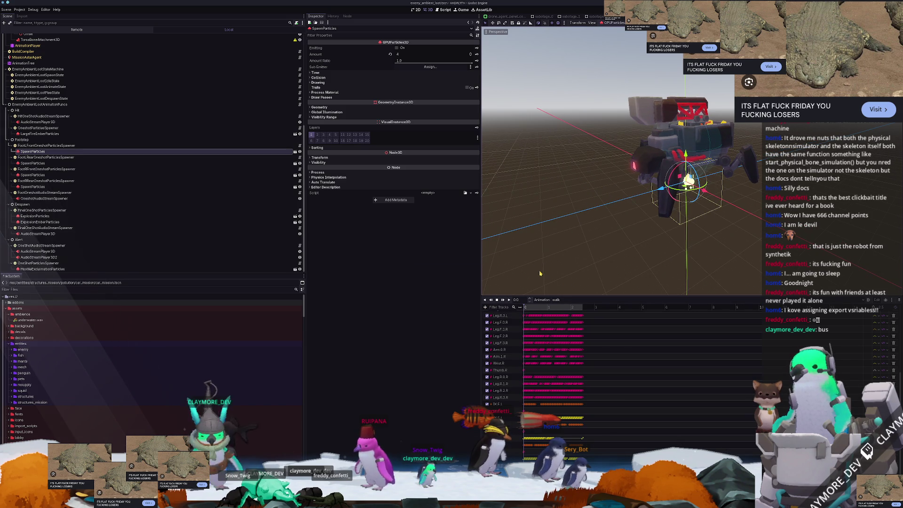
pyautogui.press('KP_3')
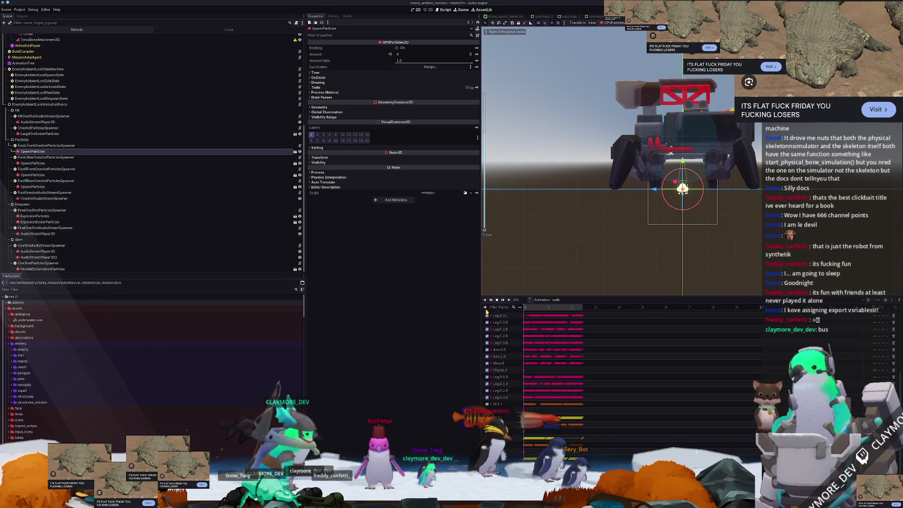
pyautogui.click(484, 307)
pyautogui.click(489, 331)
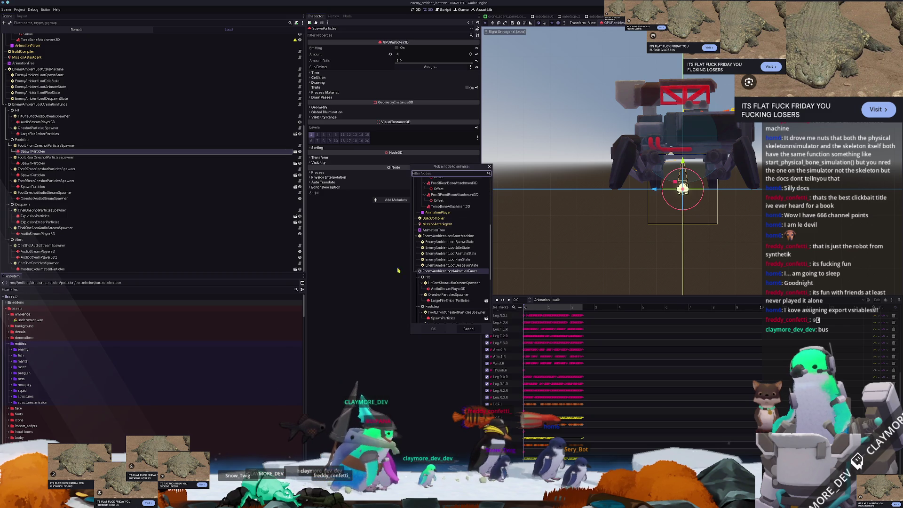
# Step: Add a method-call track for EnemyAmbientLootAnimationFuncs to walk and scrub to about 0.87 s
pyautogui.click(434, 273)
pyautogui.click(434, 329)
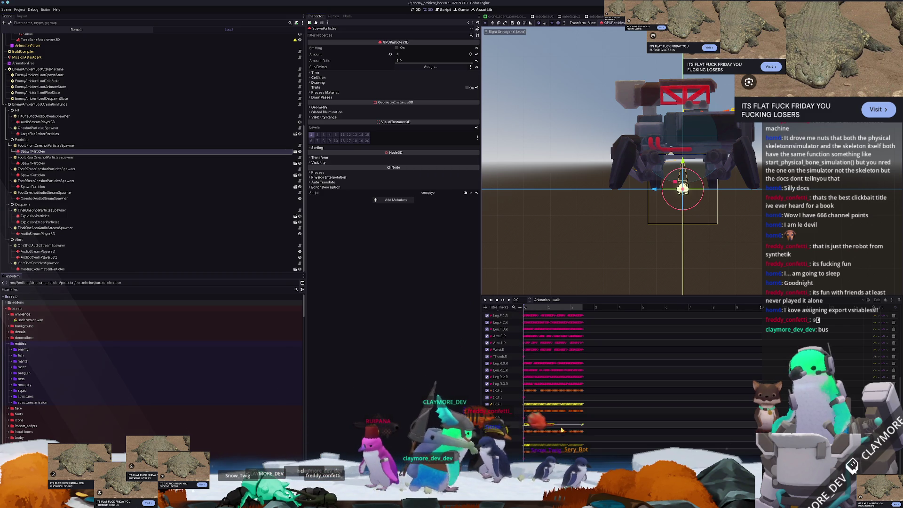
pyautogui.click(486, 307)
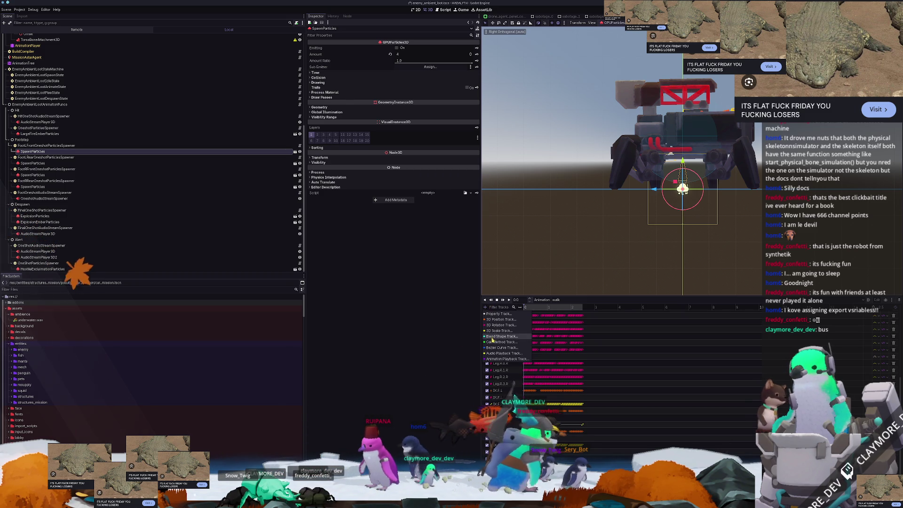
pyautogui.click(501, 341)
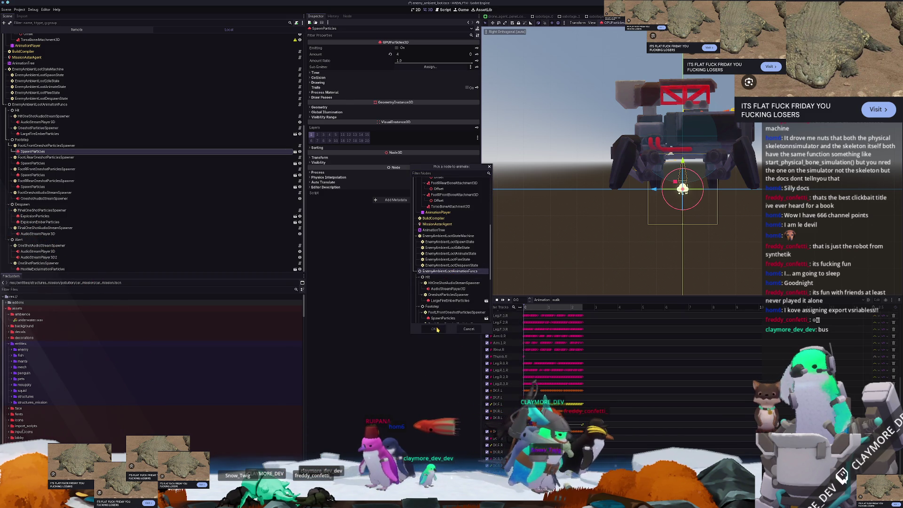
pyautogui.click(435, 328)
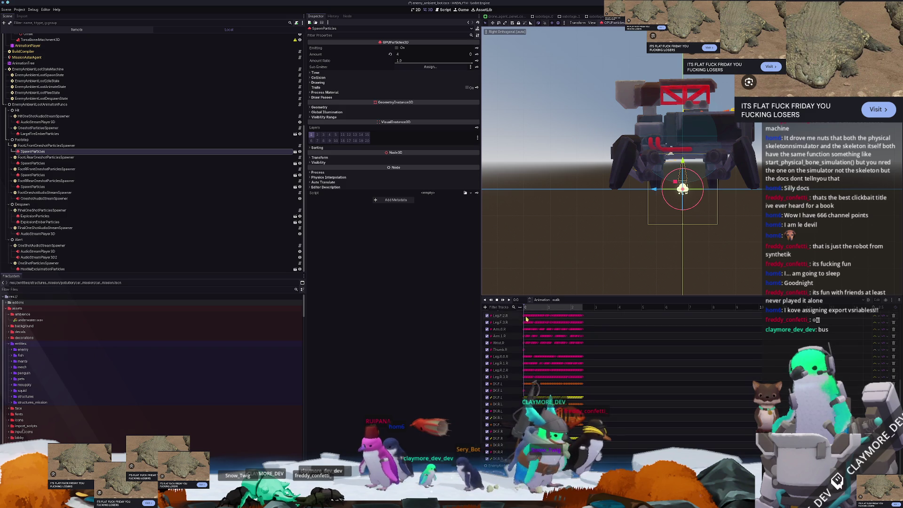
pyautogui.moveTo(526, 311); pyautogui.dragTo(547, 315)
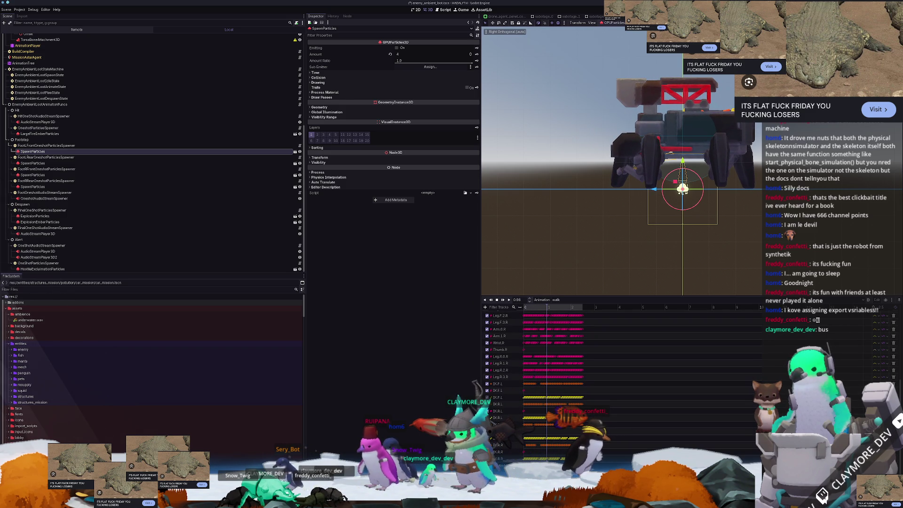
pyautogui.click(548, 465)
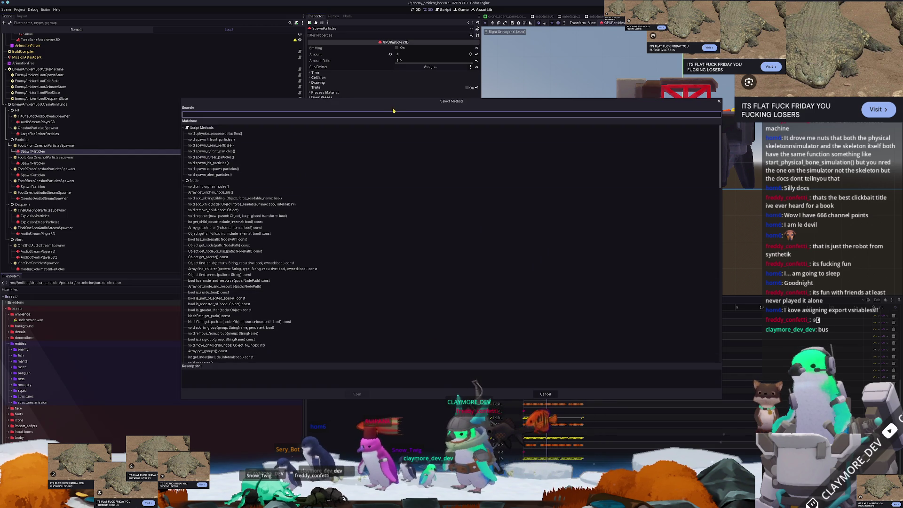
pyautogui.moveTo(468, 102)
pyautogui.mouseDown()
pyautogui.moveTo(329, 122)
pyautogui.moveTo(333, 94)
pyautogui.mouseUp()
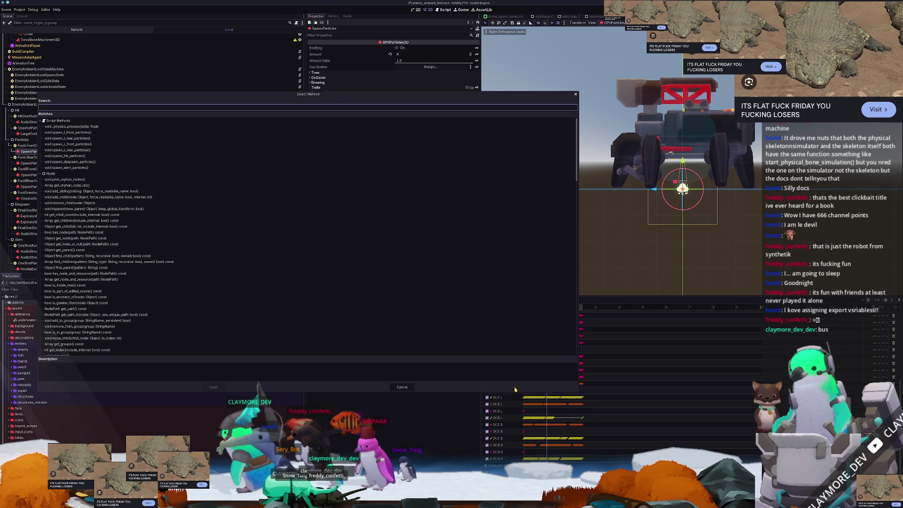
pyautogui.click(402, 386)
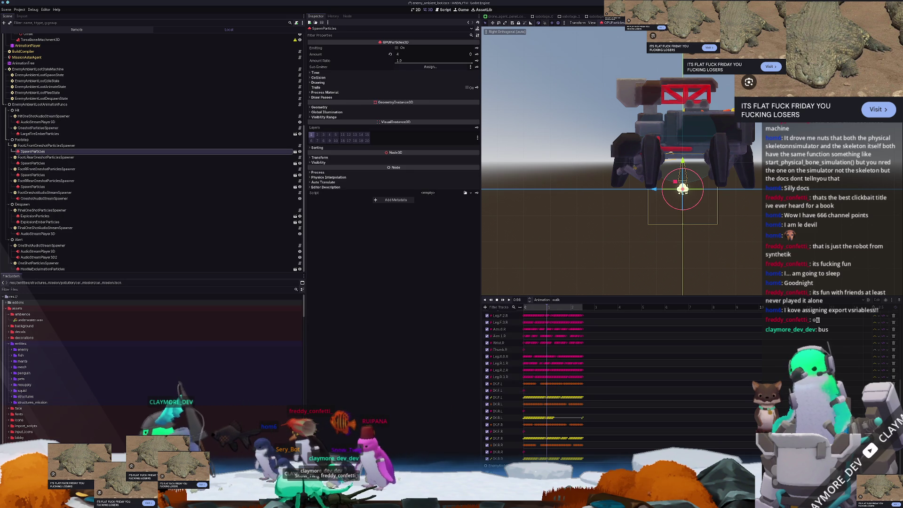
# Step: Insert walk keys near 0.79 s calling spawn_l_rear_particles and spawn_r_front_particles
pyautogui.click(536, 307)
pyautogui.moveTo(535, 310)
pyautogui.mouseDown()
pyautogui.moveTo(557, 312)
pyautogui.moveTo(548, 312)
pyautogui.mouseUp()
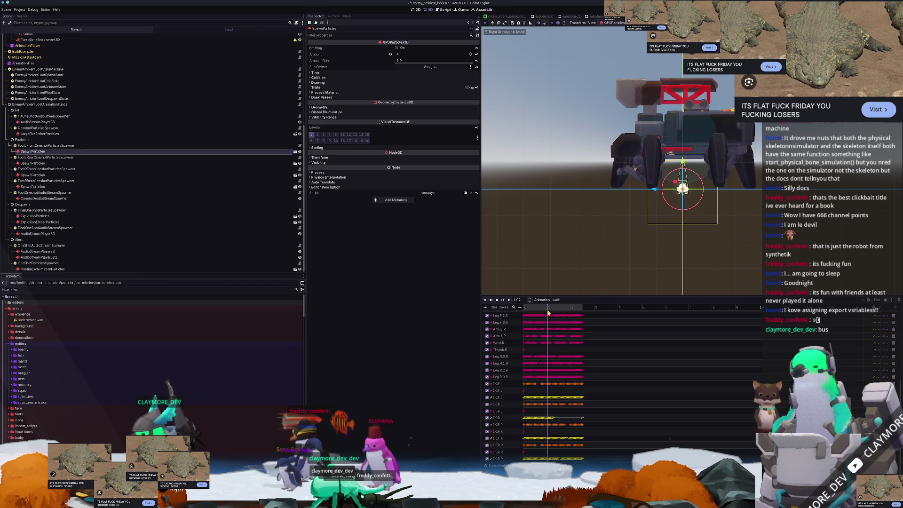
pyautogui.click(548, 311)
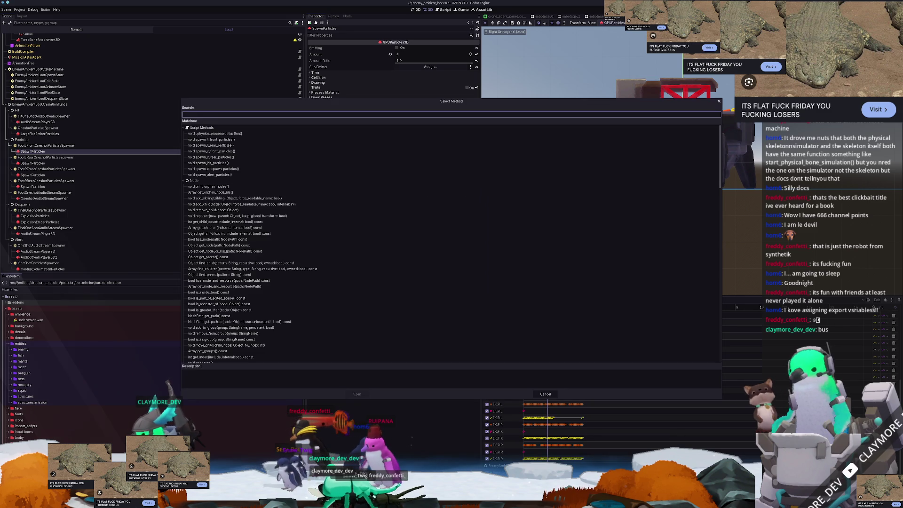
pyautogui.click(223, 146)
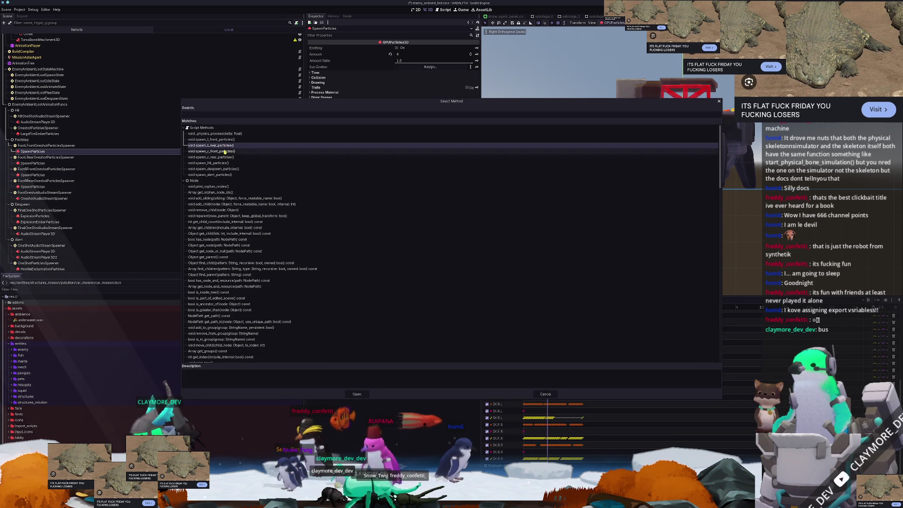
pyautogui.click(355, 395)
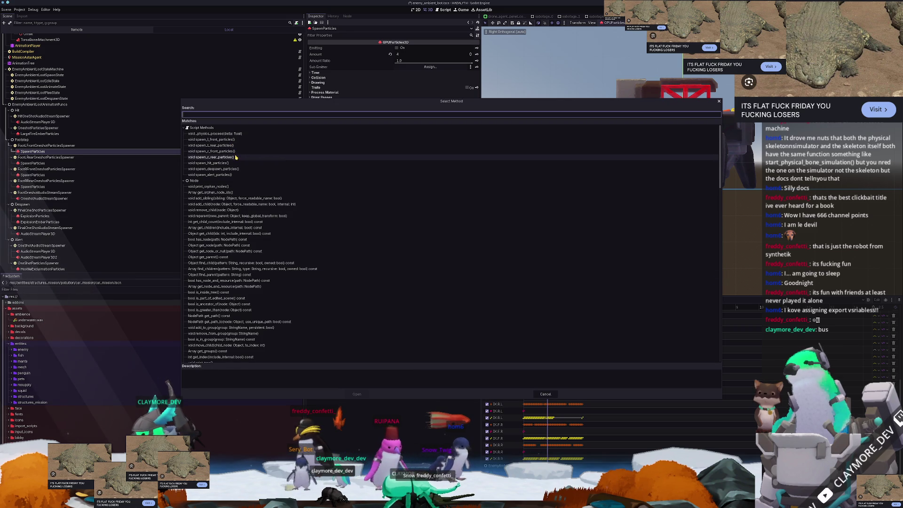
pyautogui.click(235, 151)
pyautogui.click(356, 394)
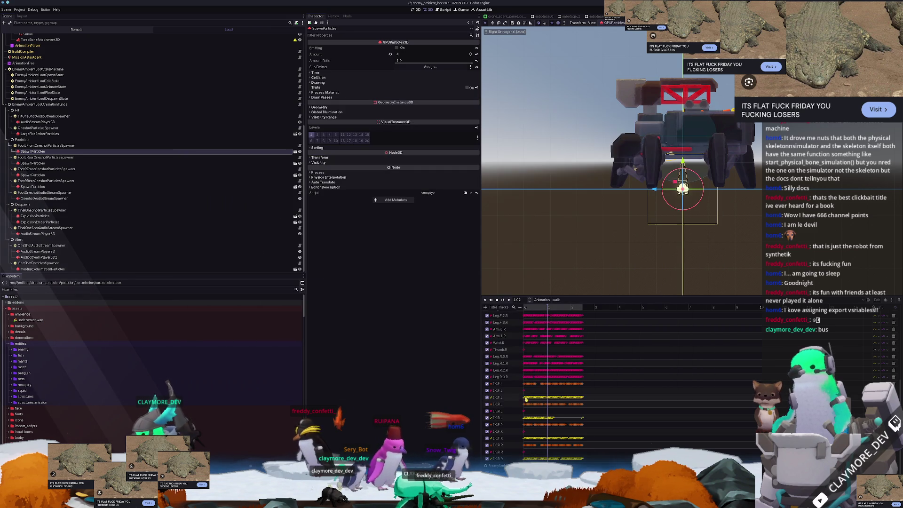
pyautogui.moveTo(555, 308); pyautogui.dragTo(585, 312)
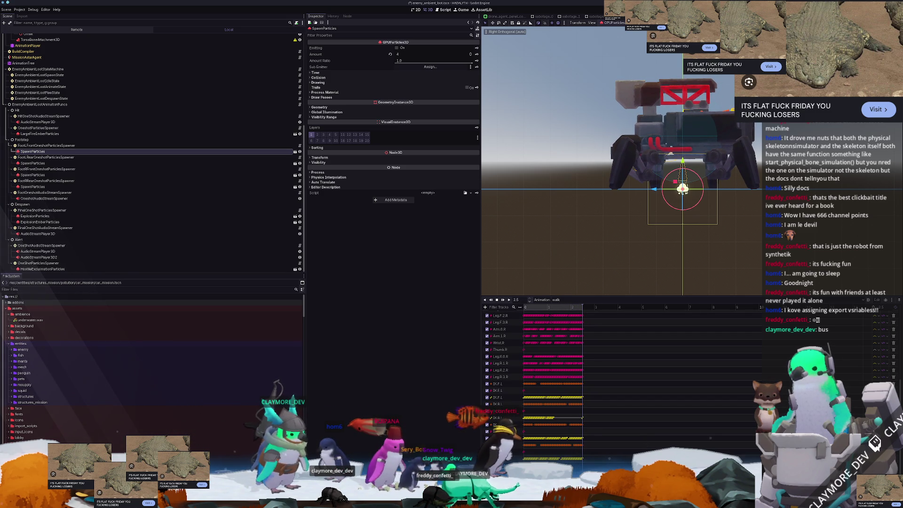
# Step: Add a spawn_l_front_particles key to the walk method track at 2.5 s
pyautogui.click(583, 425)
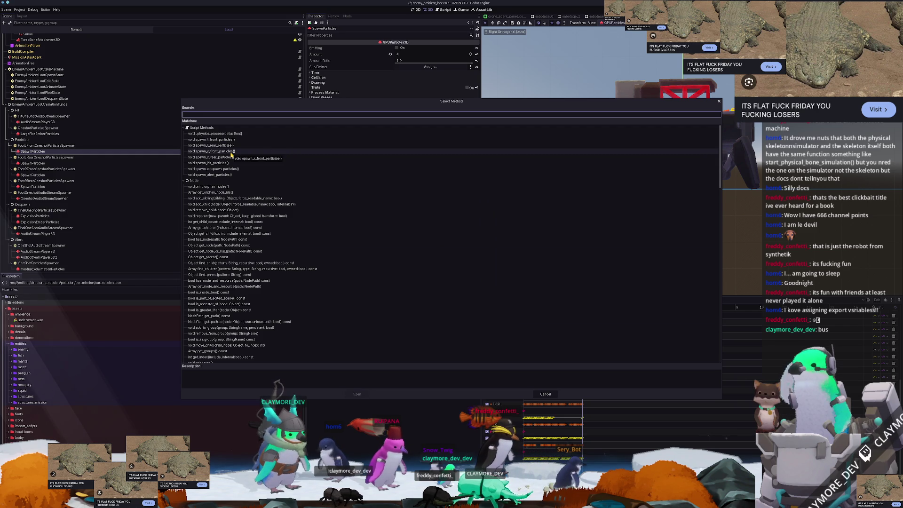
pyautogui.click(221, 139)
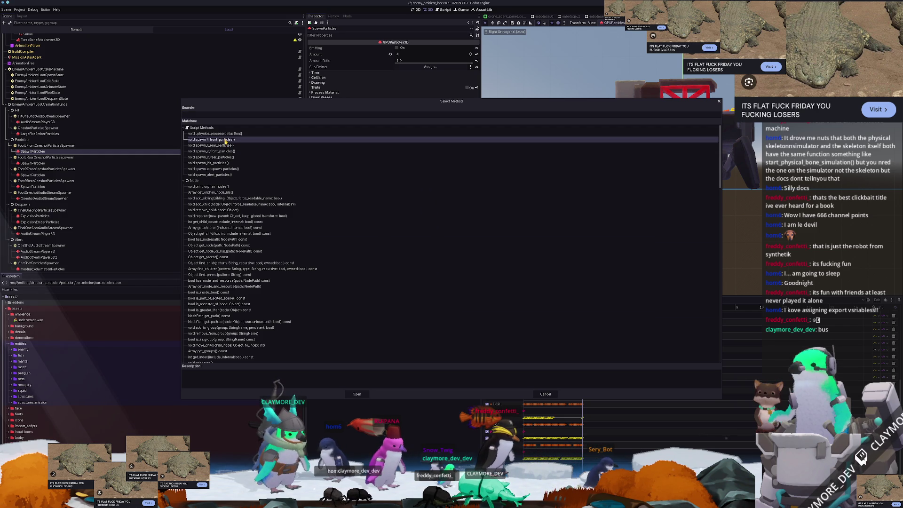
pyautogui.click(357, 394)
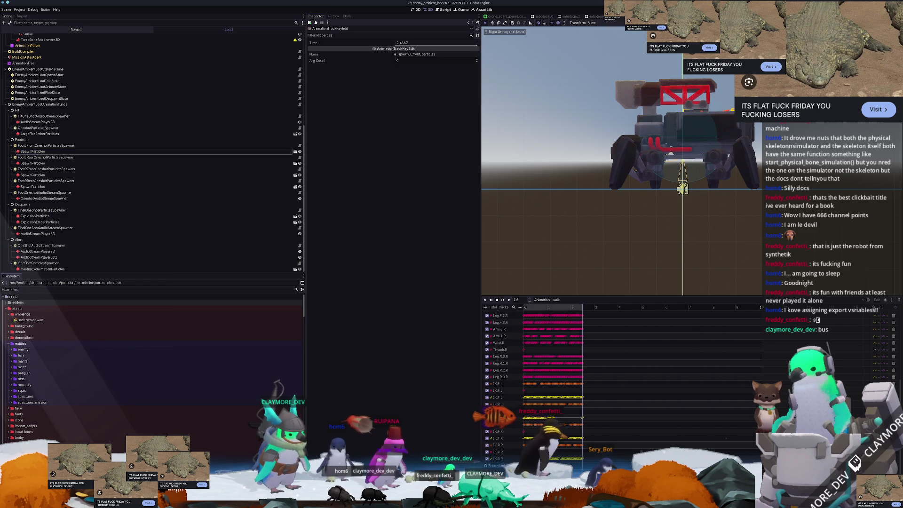
pyautogui.moveTo(581, 418); pyautogui.dragTo(582, 418)
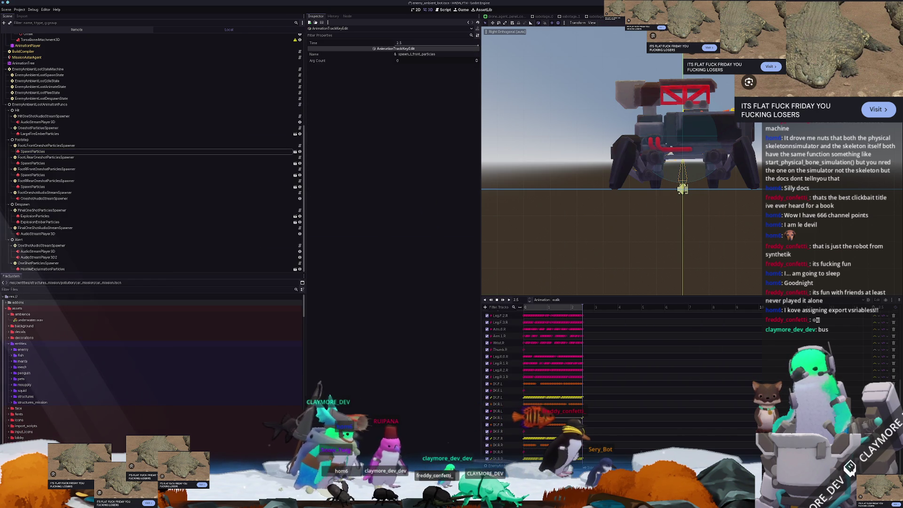
pyautogui.doubleClick(582, 417)
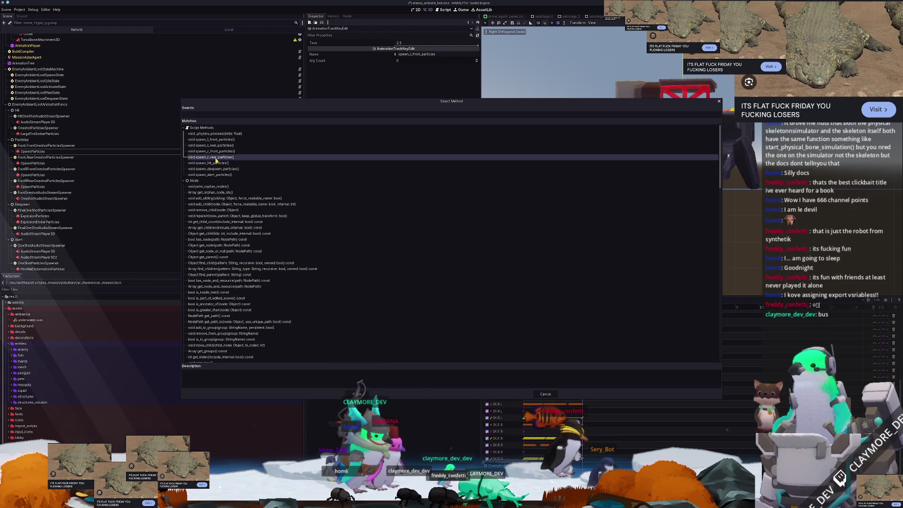
pyautogui.press('Escape')
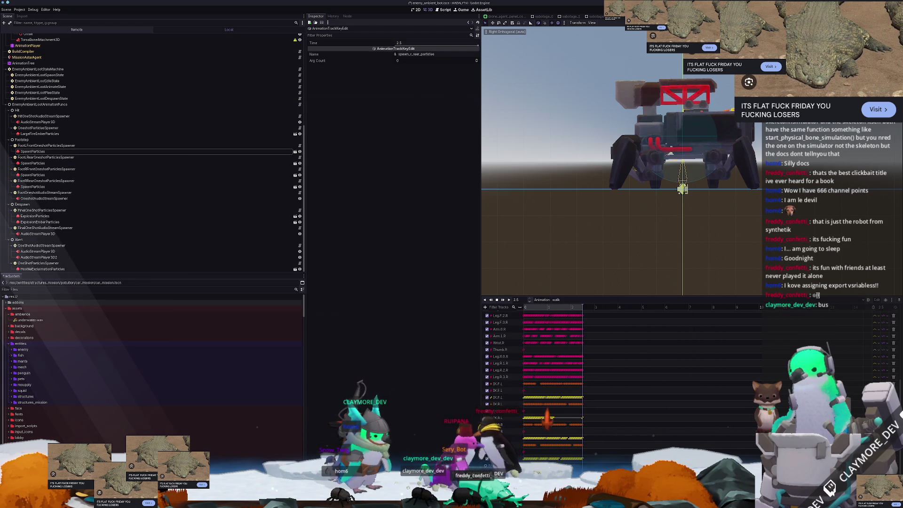
# Step: Save the scene and load the run animation in the timeline
pyautogui.hotkey('ctrl', 's')
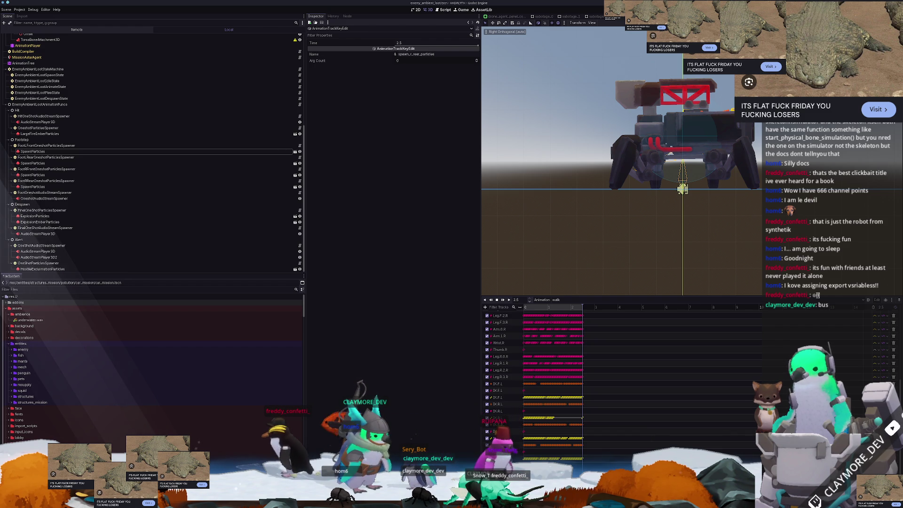
pyautogui.click(554, 300)
pyautogui.click(560, 351)
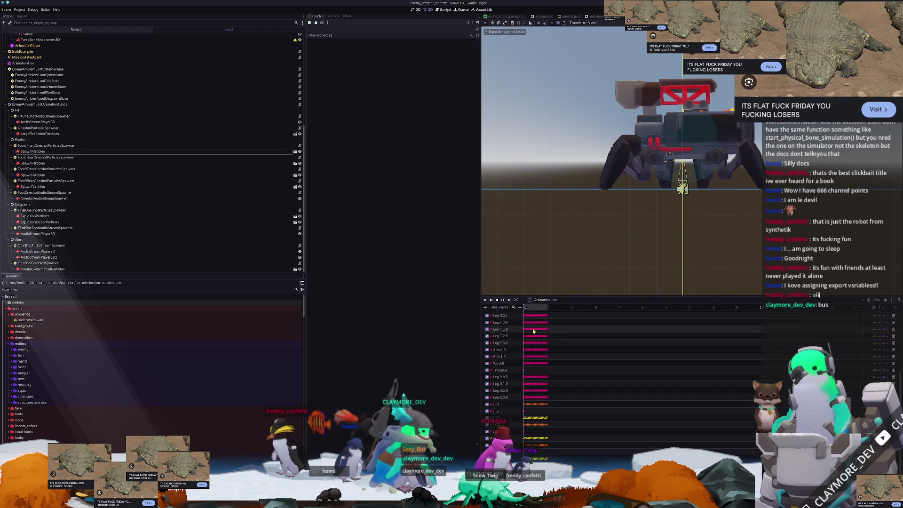
# Step: Add a method-call track on the animation funcs node to the run animation
pyautogui.click(484, 306)
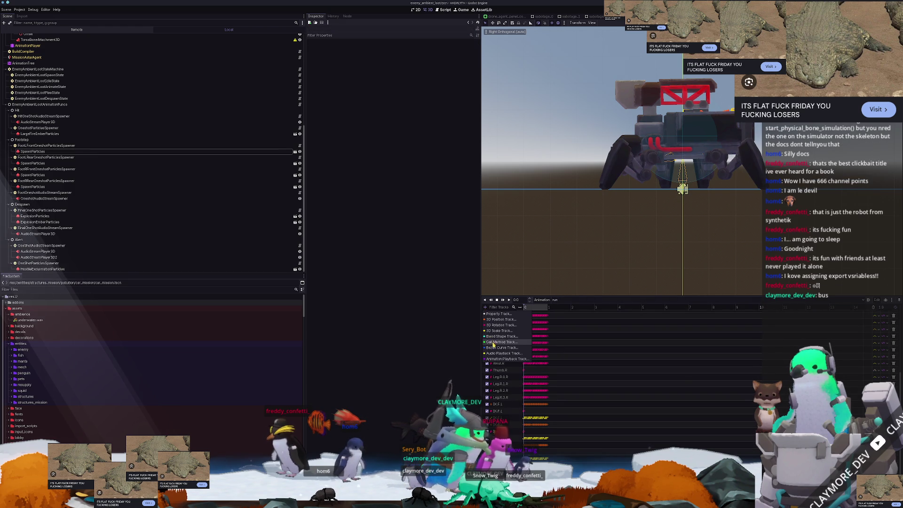
pyautogui.click(499, 342)
pyautogui.click(441, 259)
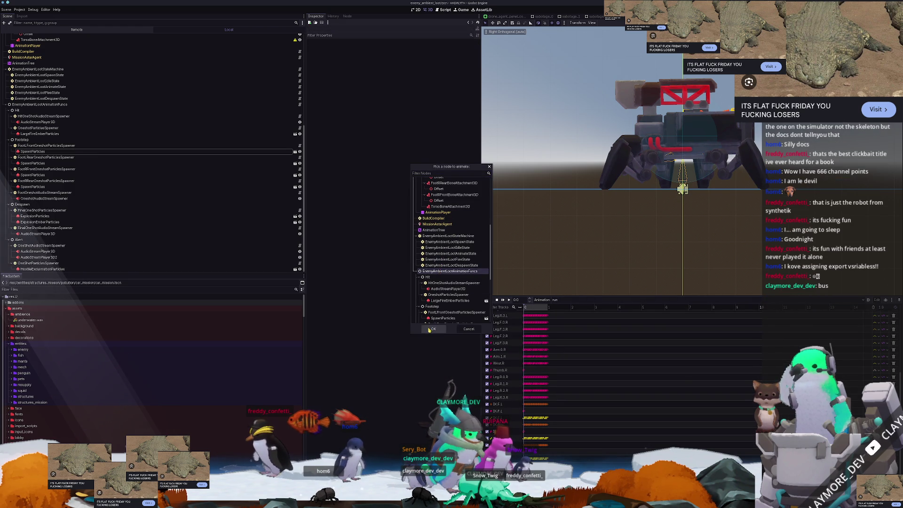
pyautogui.click(433, 329)
pyautogui.click(485, 307)
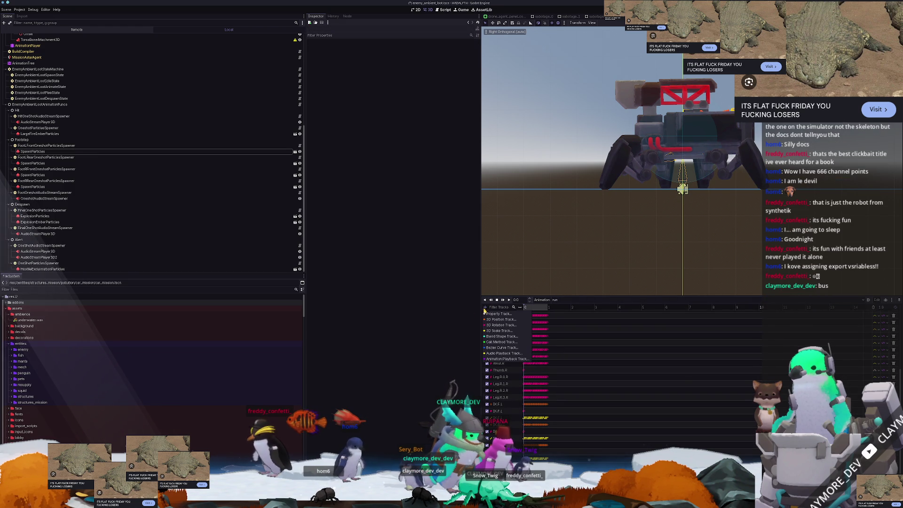
pyautogui.click(498, 342)
pyautogui.click(435, 271)
pyautogui.click(433, 328)
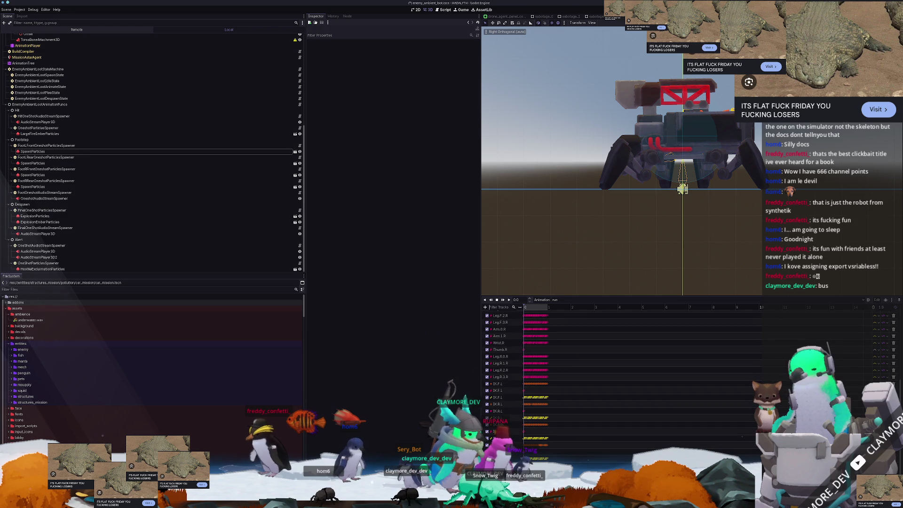
# Step: Insert run keys at about 0.48 s calling spawn_l_rear_particles and spawn_r_front_particles
pyautogui.moveTo(526, 308); pyautogui.dragTo(536, 314)
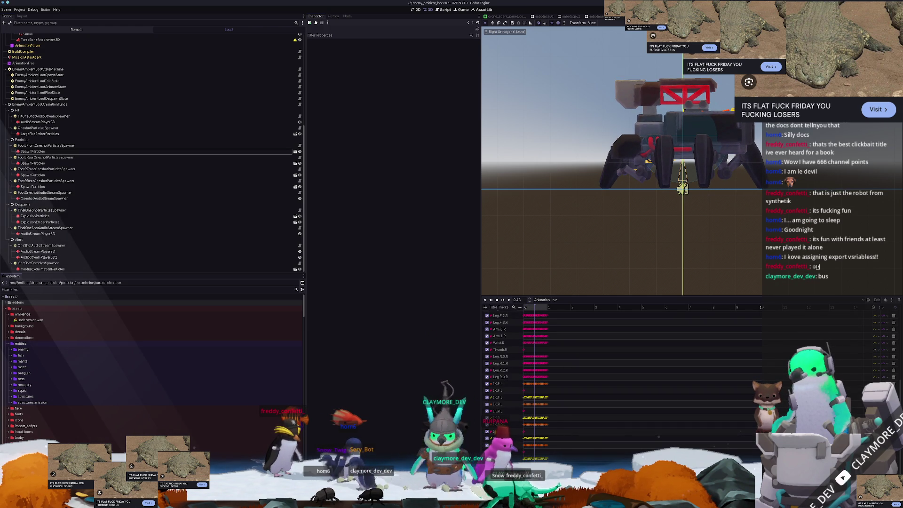
pyautogui.rightClick(611, 451)
pyautogui.click(630, 458)
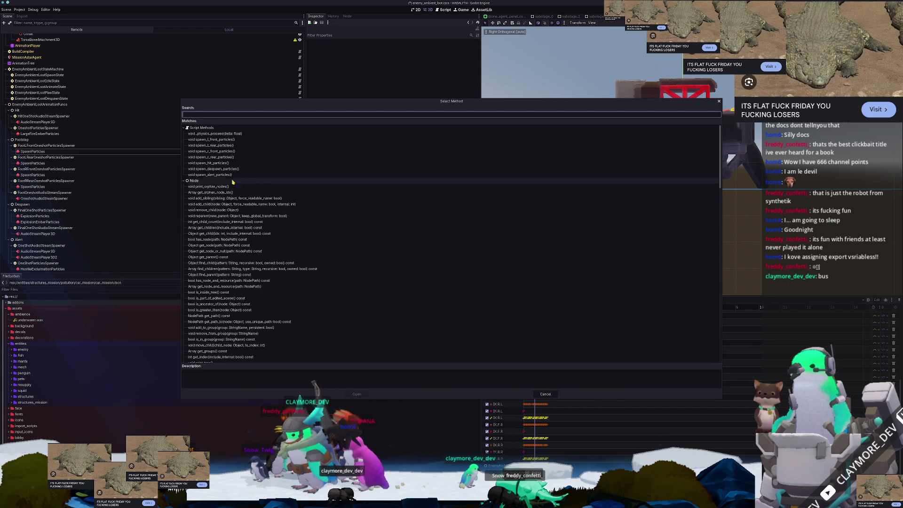
pyautogui.click(218, 146)
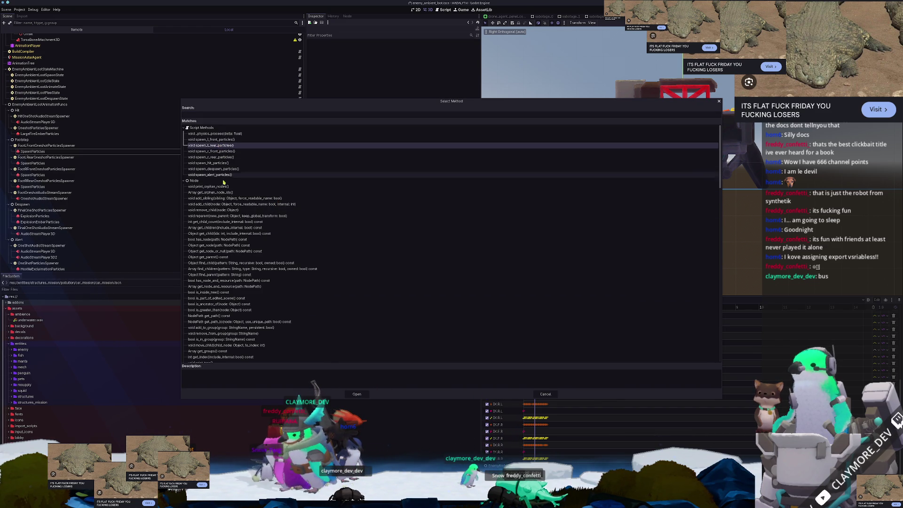
pyautogui.click(355, 394)
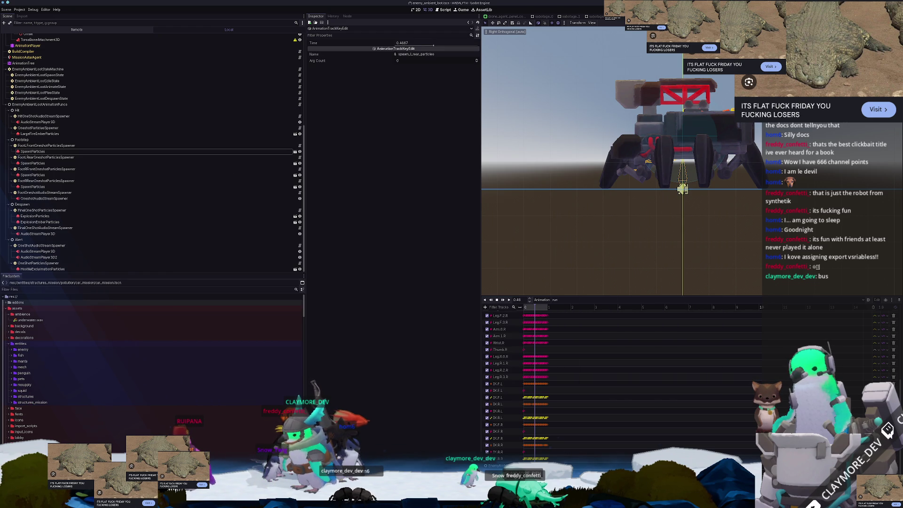
pyautogui.click(414, 54)
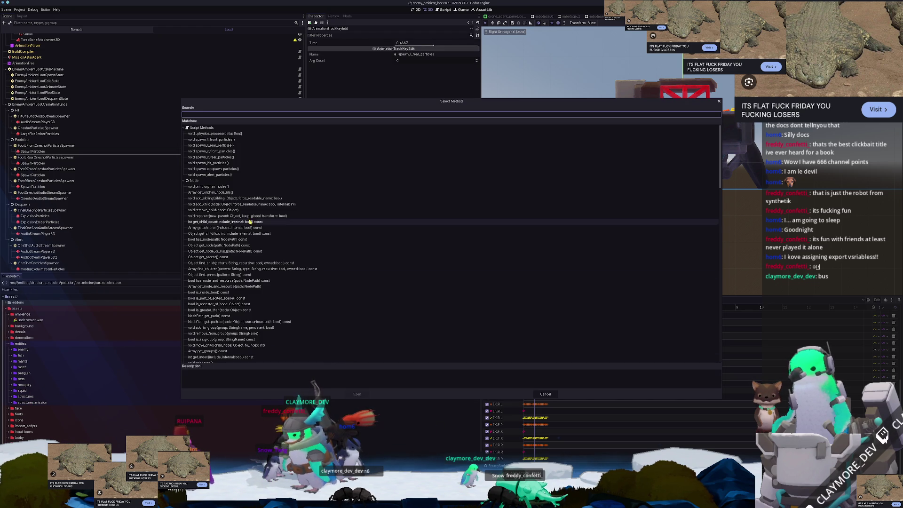
pyautogui.click(228, 151)
pyautogui.click(545, 394)
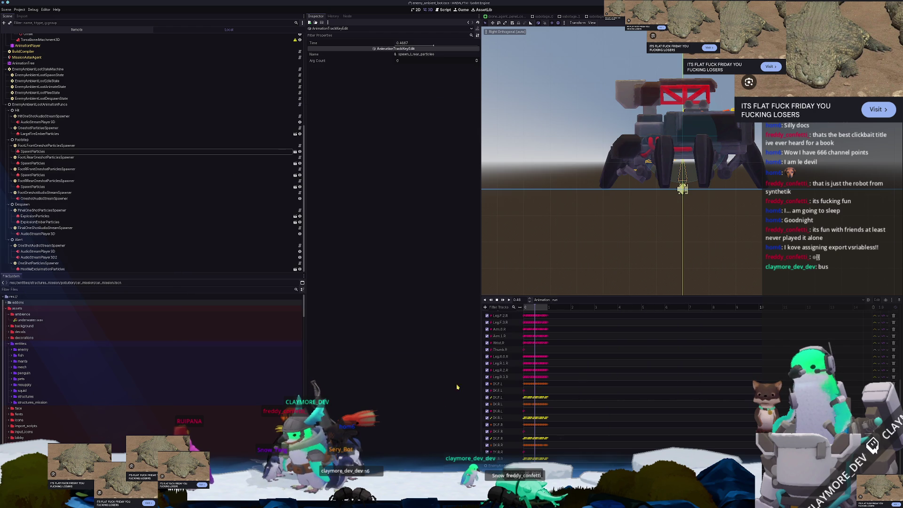
# Step: Insert keys near 0.83 s for spawn_l_front_particles and spawn_r_rear_particles, then save
pyautogui.click(547, 309)
pyautogui.moveTo(547, 312)
pyautogui.mouseDown()
pyautogui.moveTo(531, 312)
pyautogui.moveTo(548, 314)
pyautogui.mouseUp()
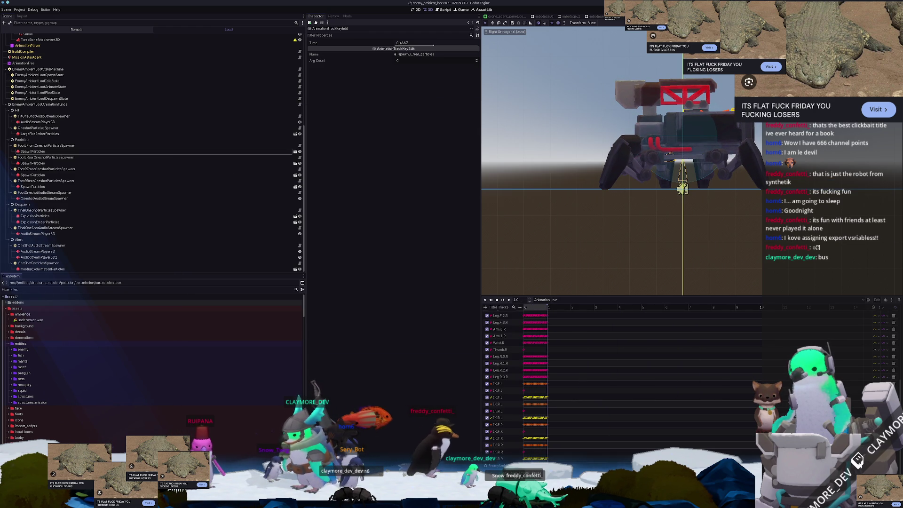
pyautogui.click(536, 466)
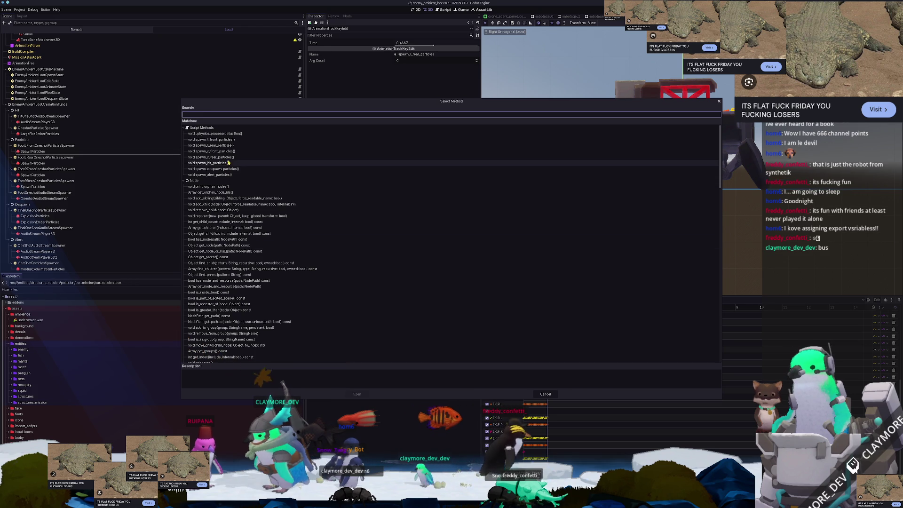
pyautogui.click(221, 139)
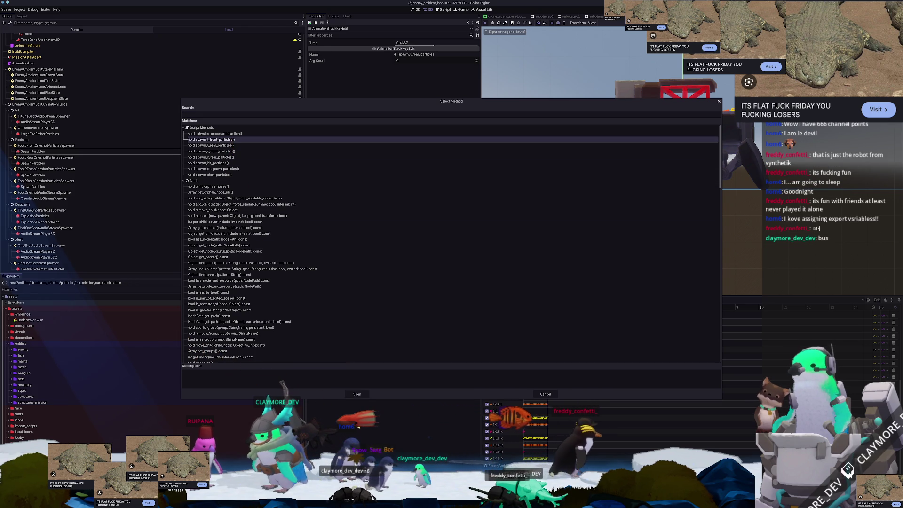
pyautogui.click(362, 397)
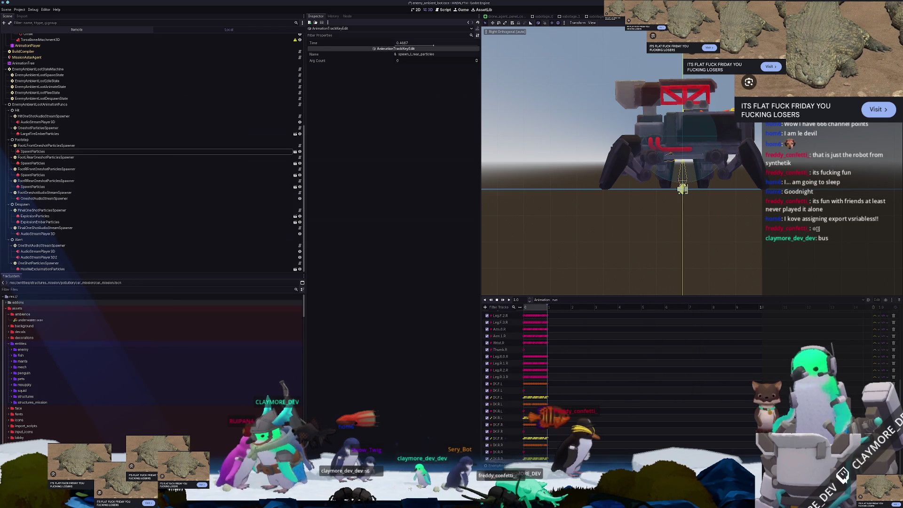
pyautogui.click(535, 466)
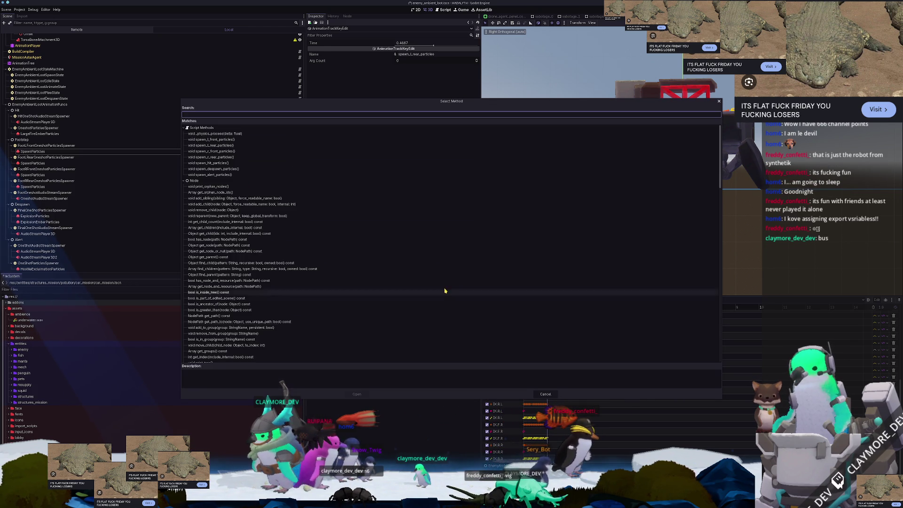
pyautogui.click(221, 163)
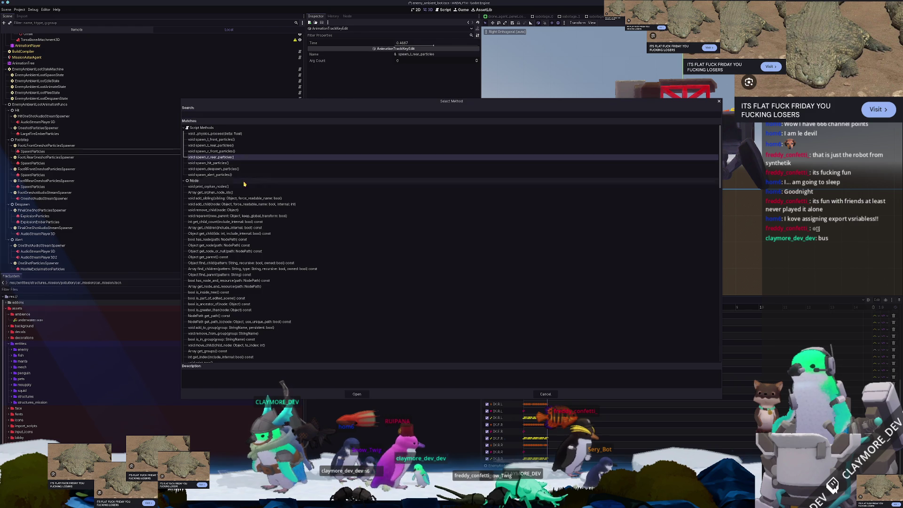
pyautogui.click(358, 395)
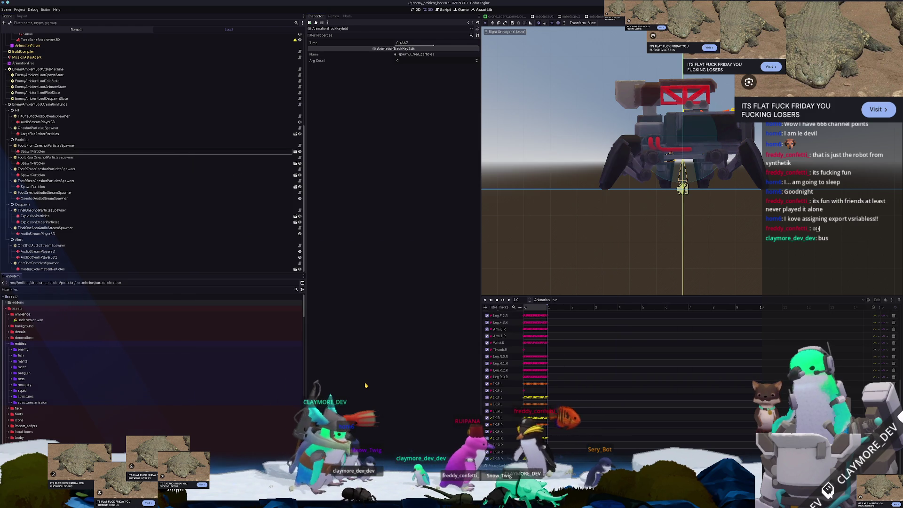
pyautogui.hotkey('ctrl', 's')
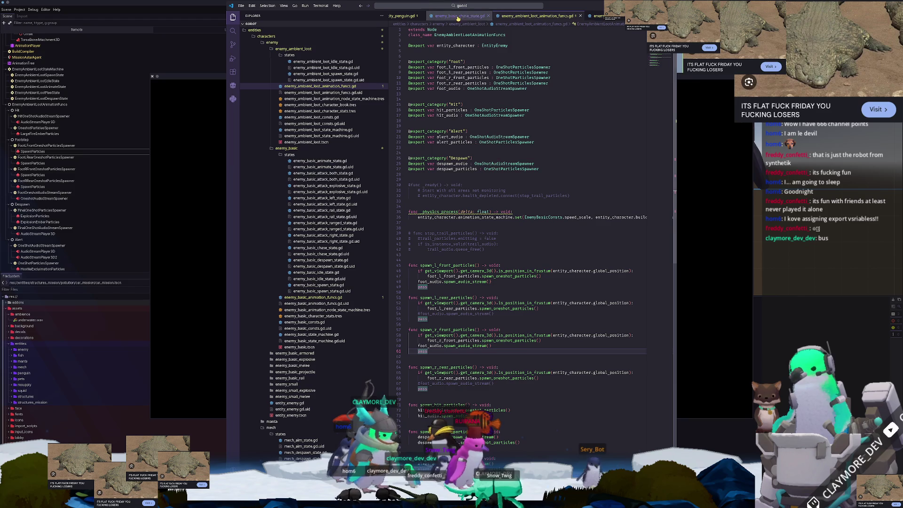
pyautogui.scroll(2, 516, 18)
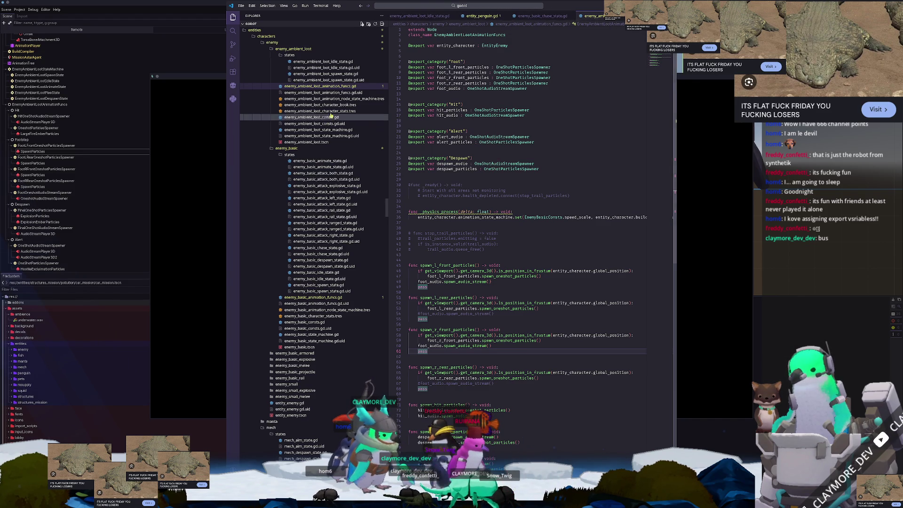
pyautogui.scroll(4, 333, 110)
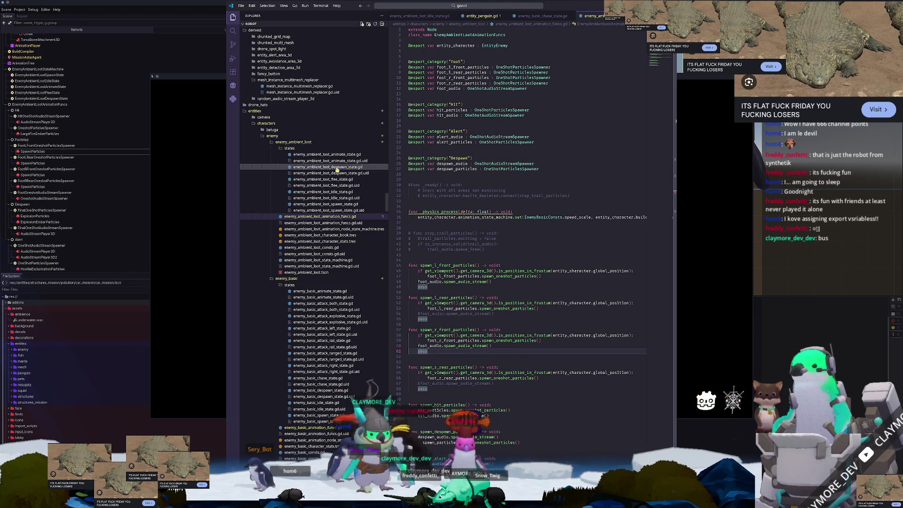
pyautogui.click(338, 180)
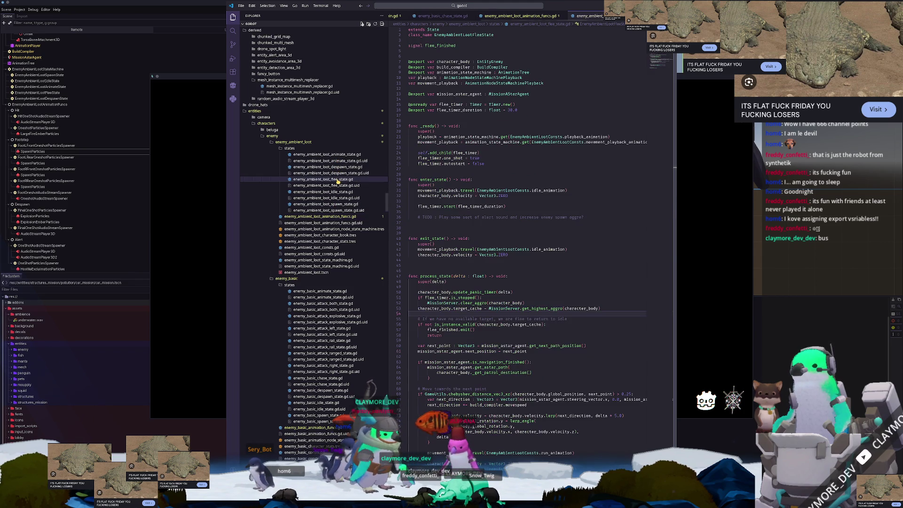
pyautogui.click(435, 115)
pyautogui.press('Return')
pyautogui.write('@e')
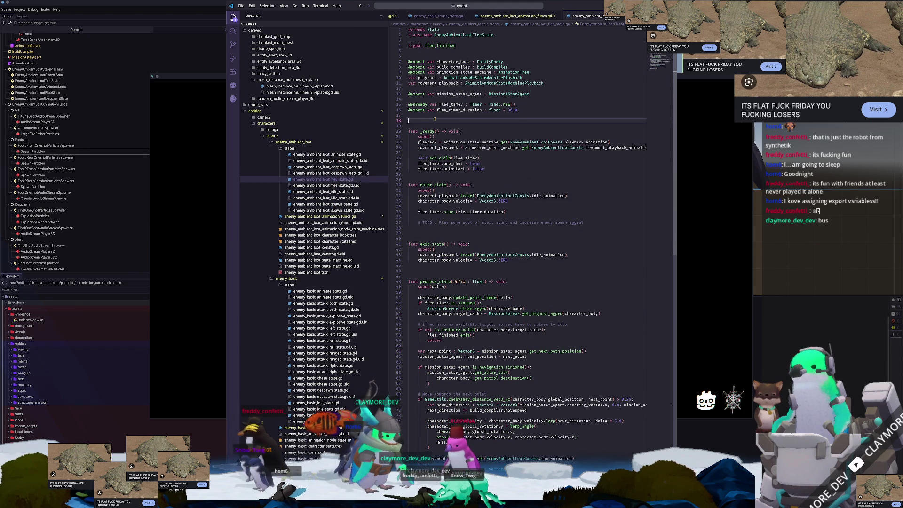
pyautogui.write('xport var')
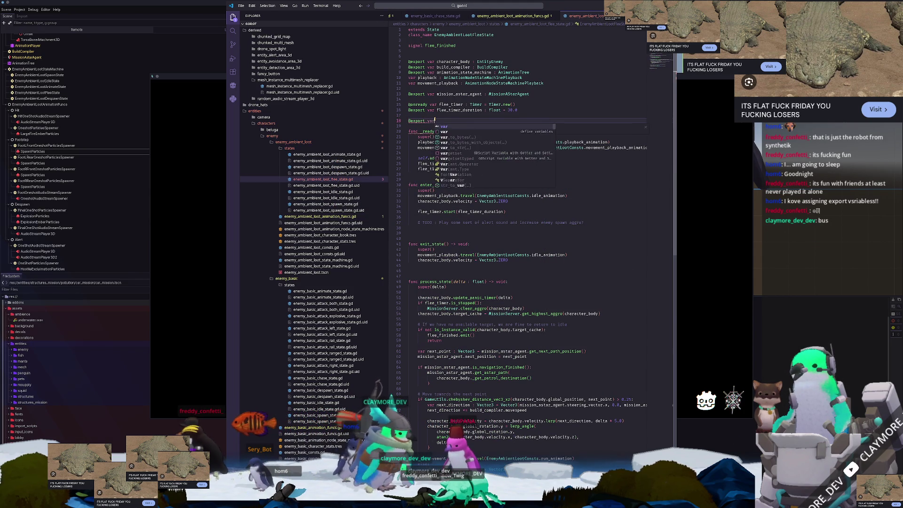
pyautogui.write(' animation_f')
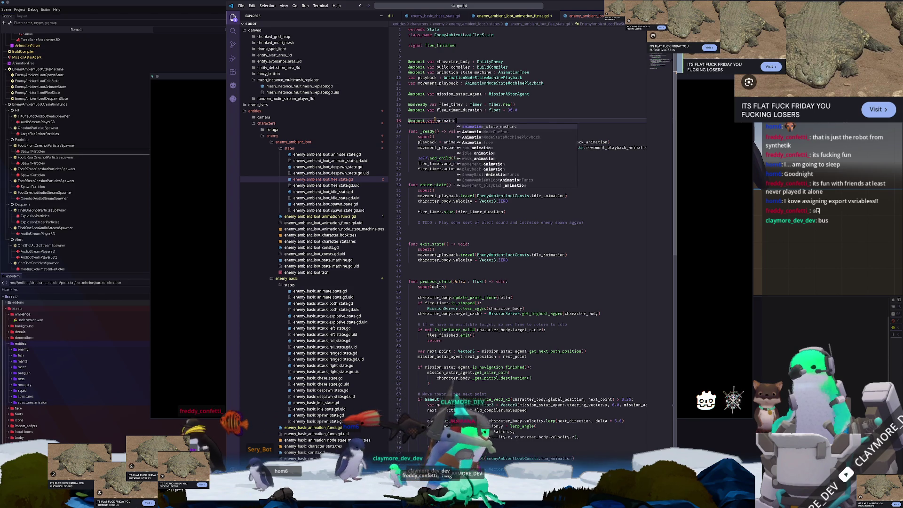
pyautogui.write('uncs : ')
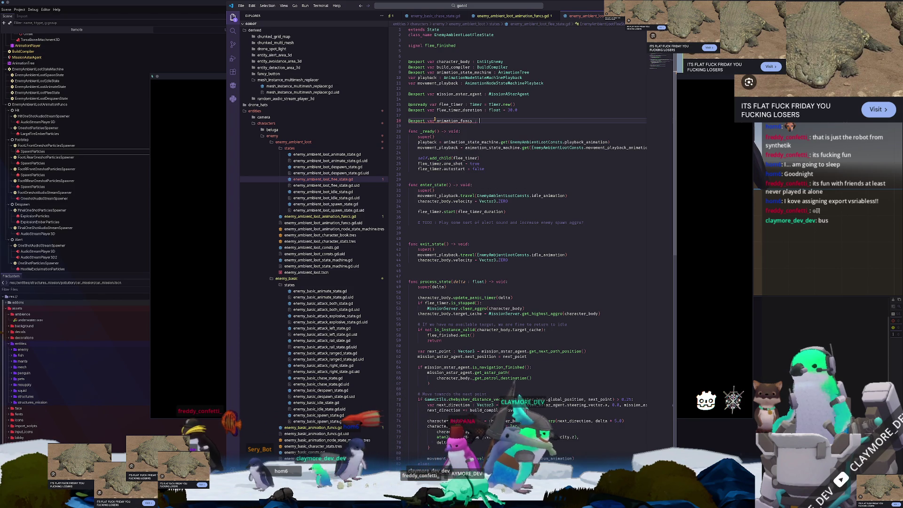
pyautogui.write('AmbientLootAn')
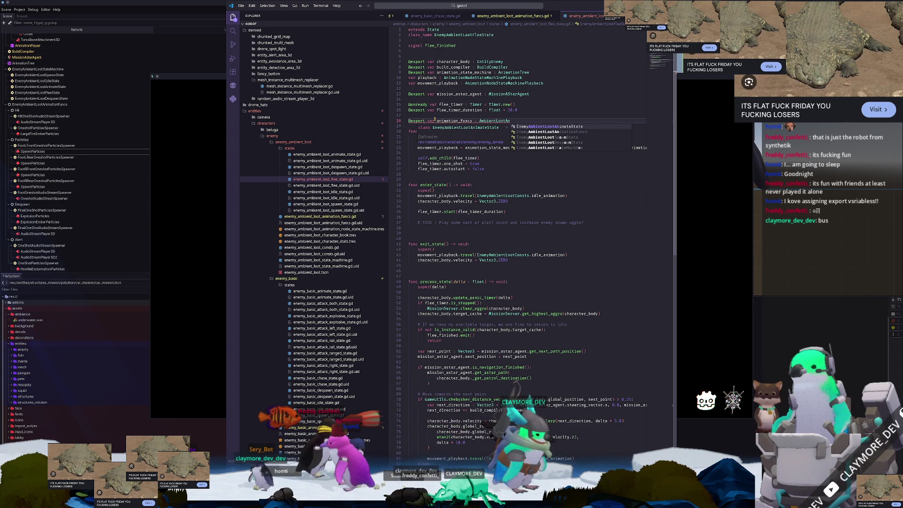
pyautogui.press('Down')
pyautogui.press('Return')
# Step: Call animation_funcs.spawn_alert_particles() inside enter_state, before the TODO comment
pyautogui.press('Down')
pyautogui.press('Down')
pyautogui.press('Down')
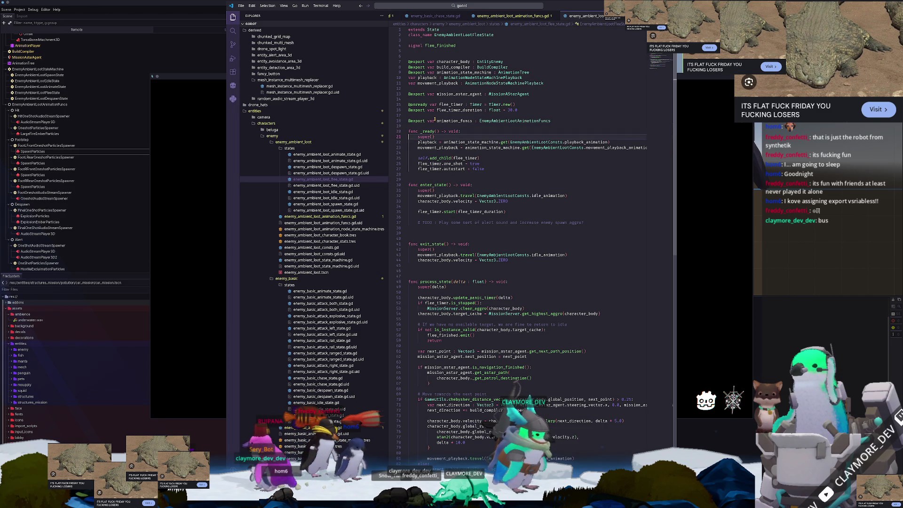
pyautogui.press('Down')
pyautogui.press('Down')
pyautogui.press('Down')
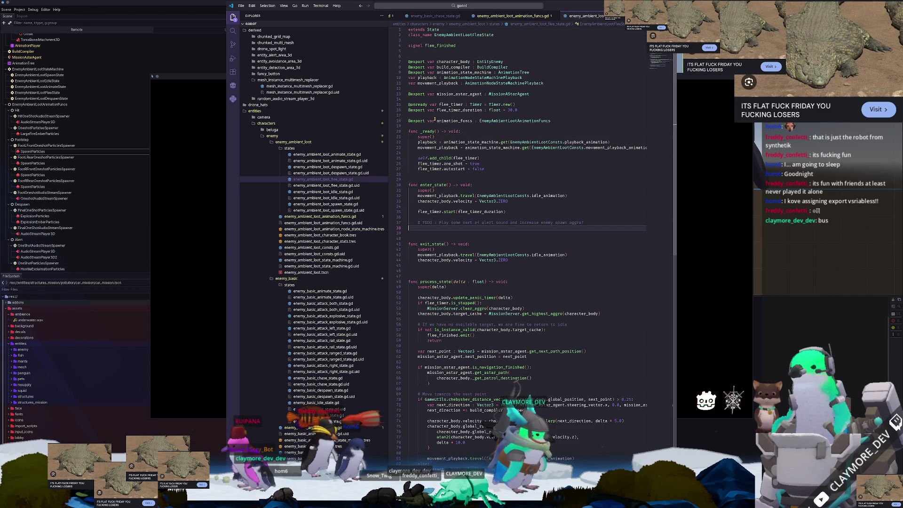
pyautogui.press('Return')
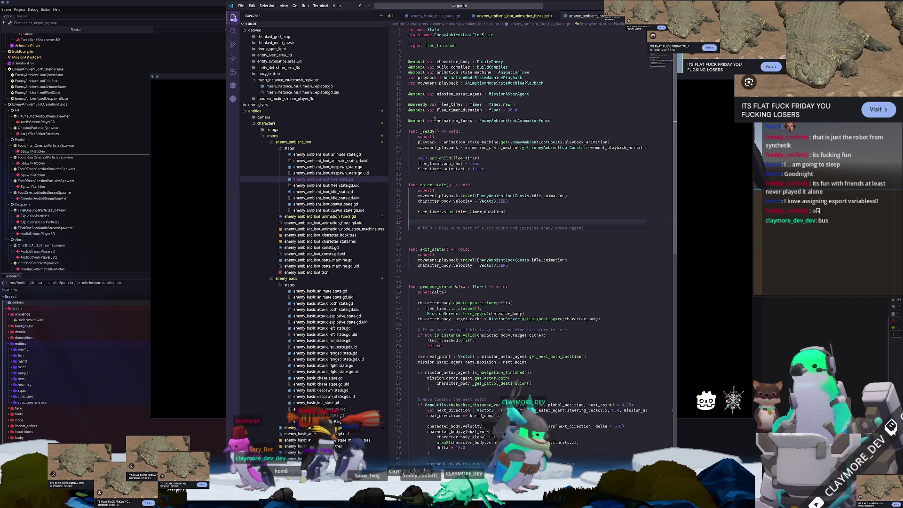
pyautogui.write('abi')
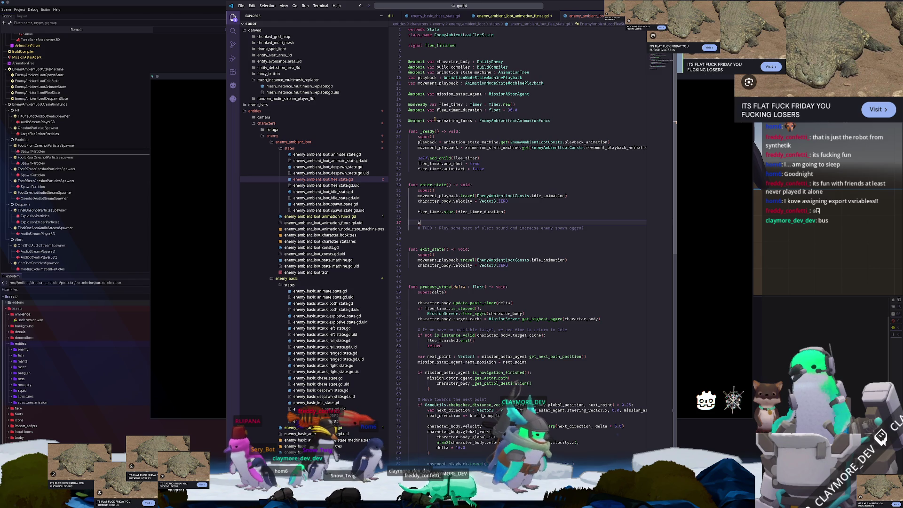
pyautogui.write('nimation')
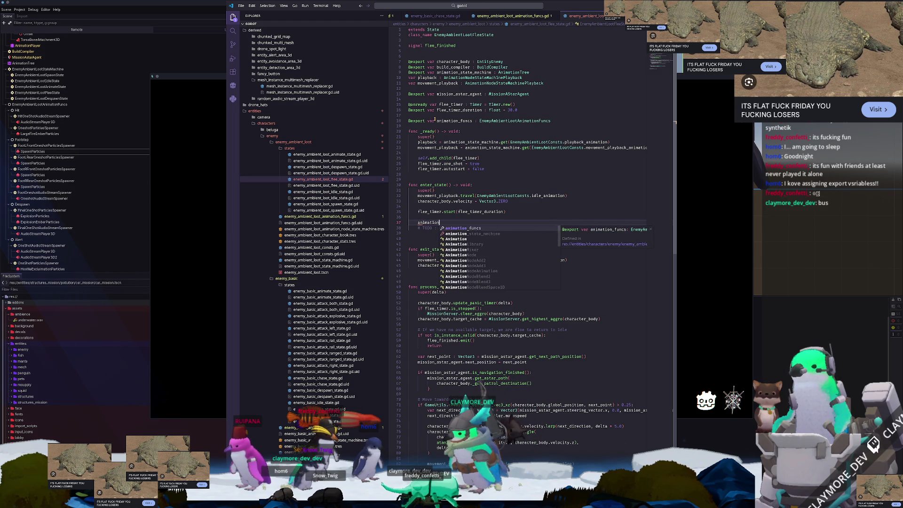
pyautogui.press('Tab')
pyautogui.write('.spawn')
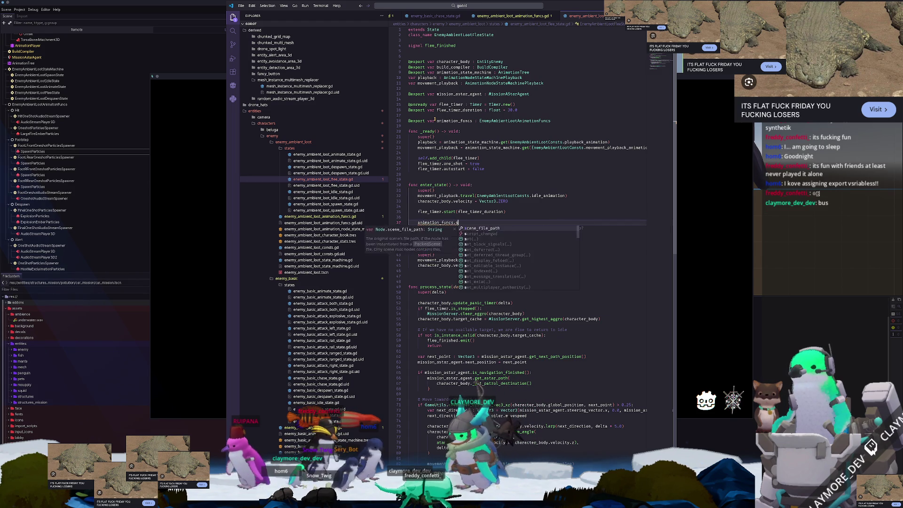
pyautogui.press('Tab')
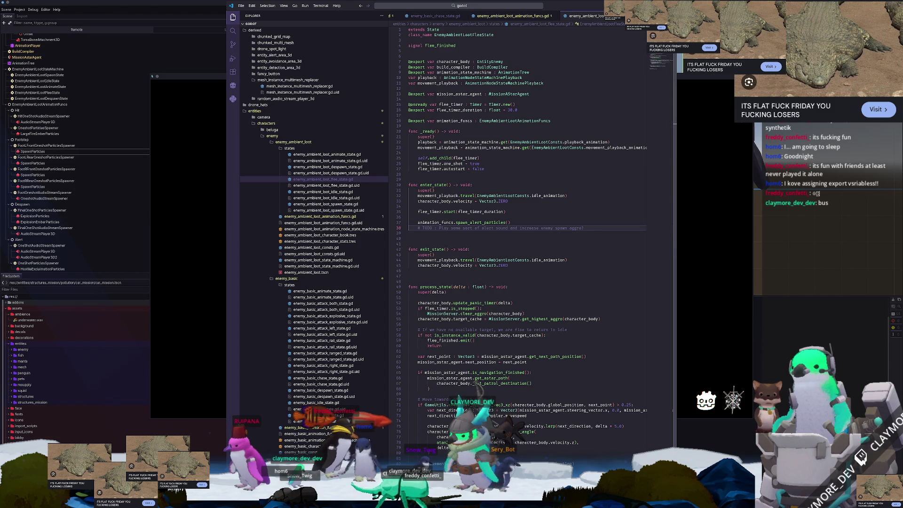
pyautogui.hotkey('alt', 'Tab')
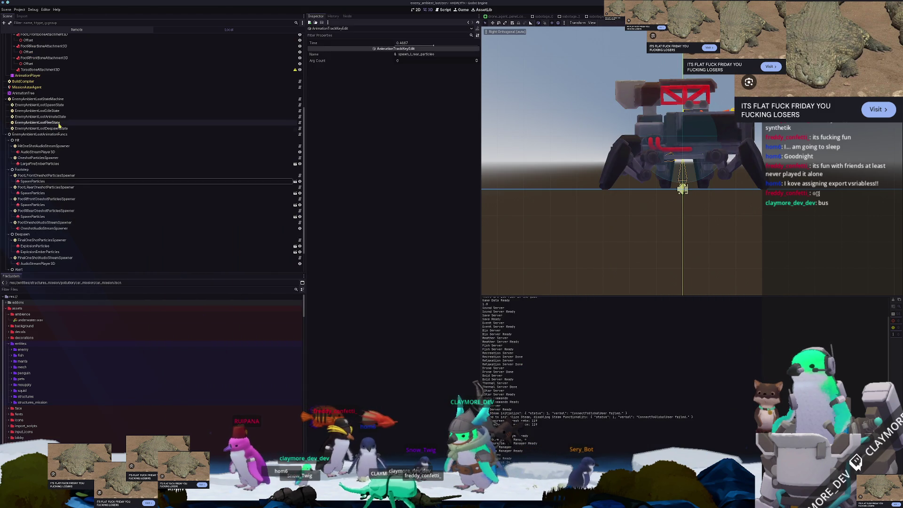
# Step: Point the flee state's Animation Funcs to EnemyAmbientLootAnimationFuncs, set Flee Timer Duration 60, save, and run
pyautogui.click(68, 123)
pyautogui.click(463, 78)
pyautogui.doubleClick(447, 193)
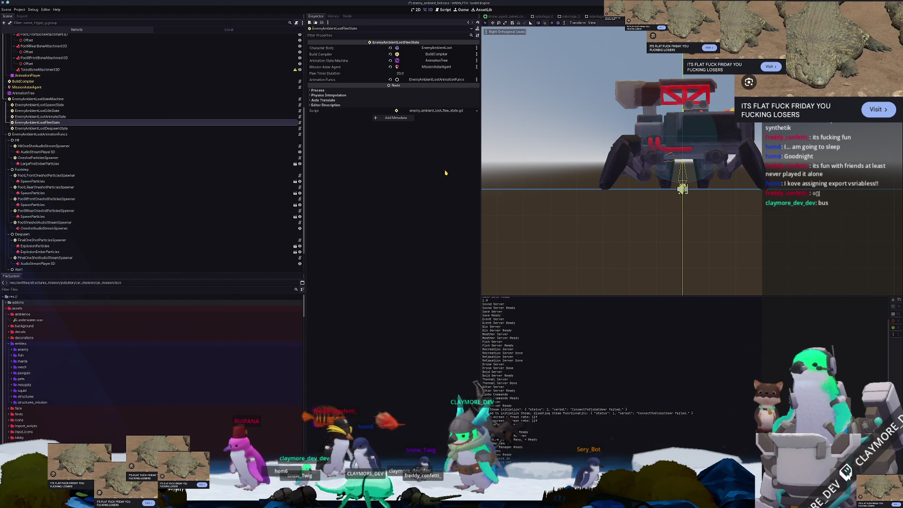
pyautogui.click(403, 74)
pyautogui.write('0')
pyautogui.press('Return')
pyautogui.hotkey('ctrl', 's')
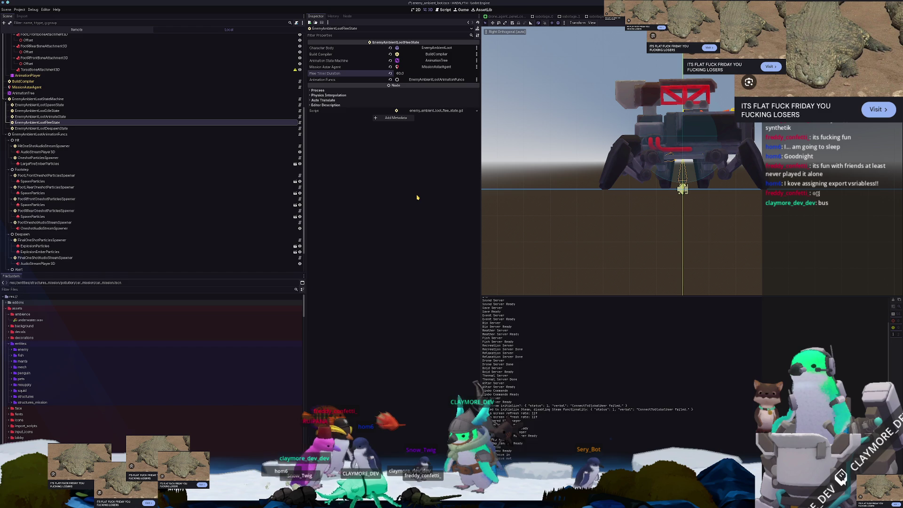
pyautogui.press('F5')
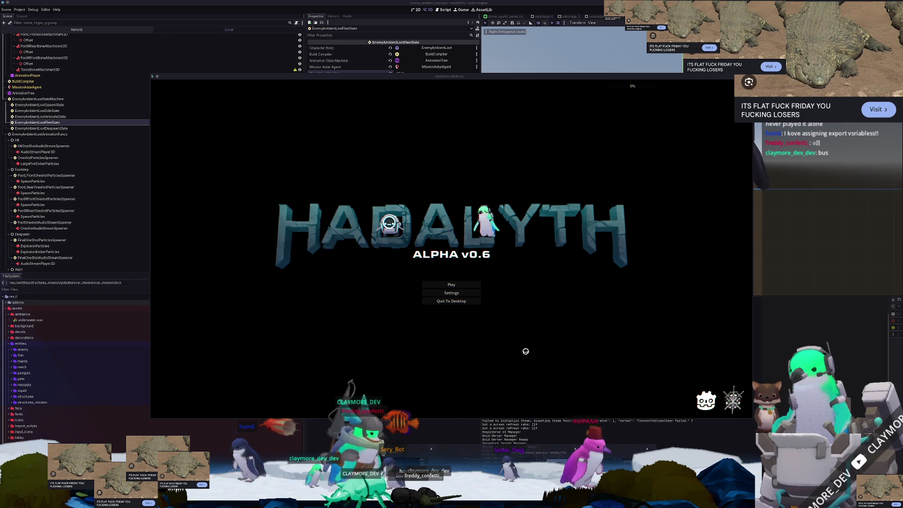
# Step: Load the first save slot, view the mission info, and deploy the mech
pyautogui.click(467, 284)
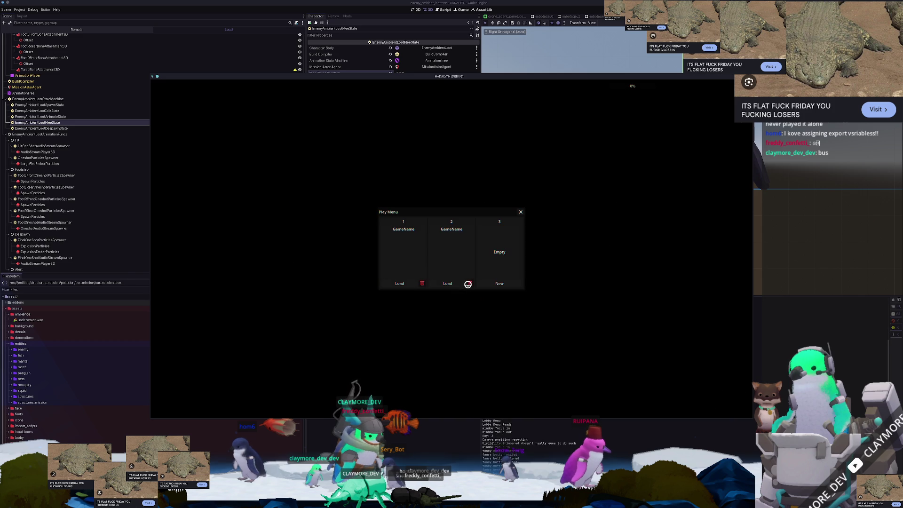
pyautogui.click(394, 284)
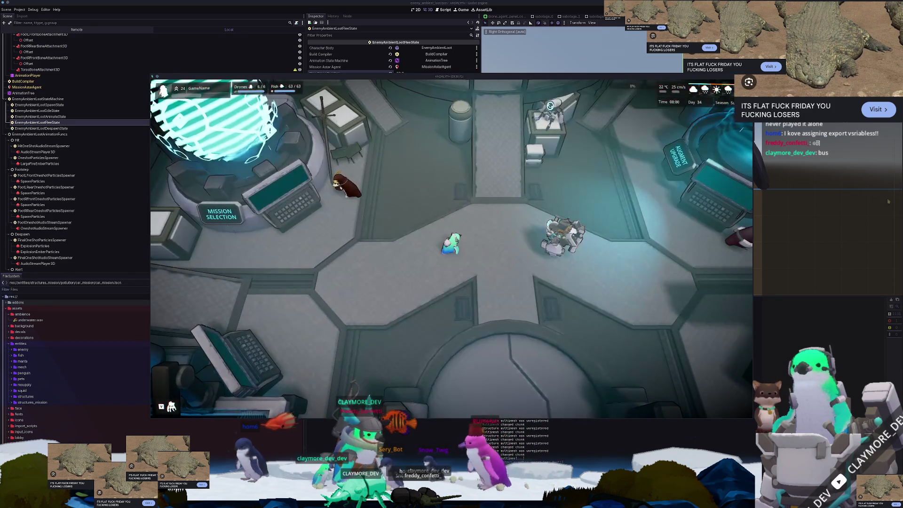
pyautogui.press('Tab')
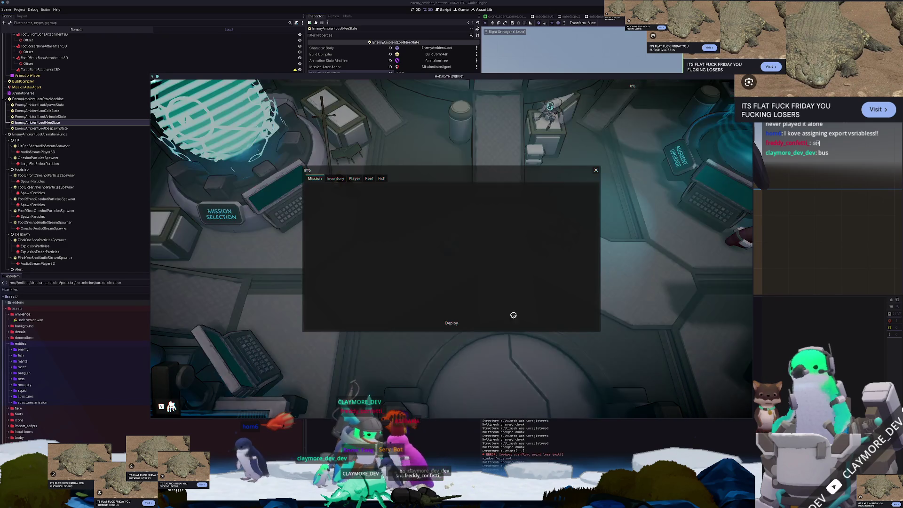
pyautogui.click(454, 323)
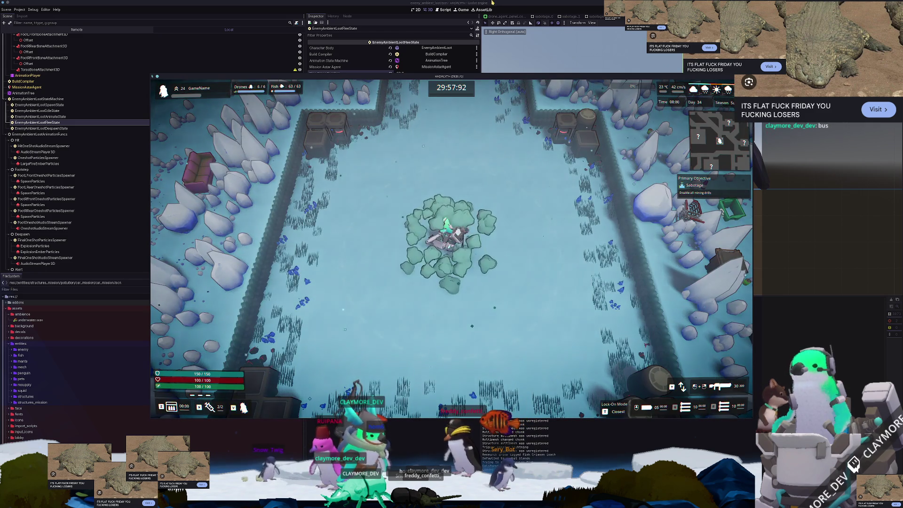
# Step: Drive the mech through the snowy arena past the drill, then pause and return to the editor
pyautogui.click(459, 10)
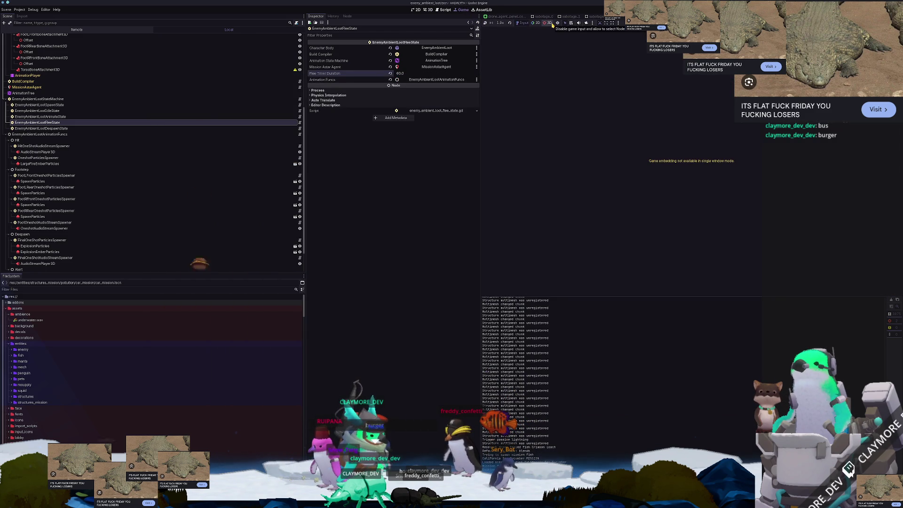
pyautogui.hotkey('alt', 'Tab')
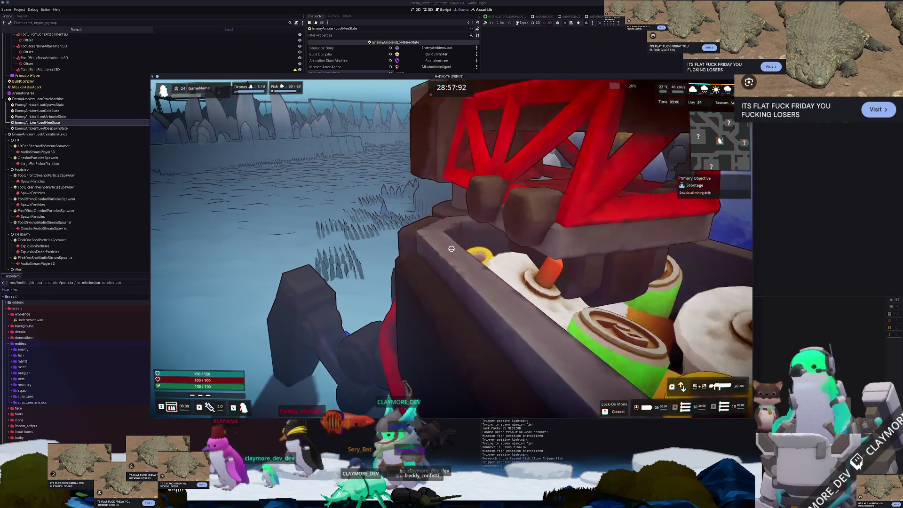
pyautogui.press('F8')
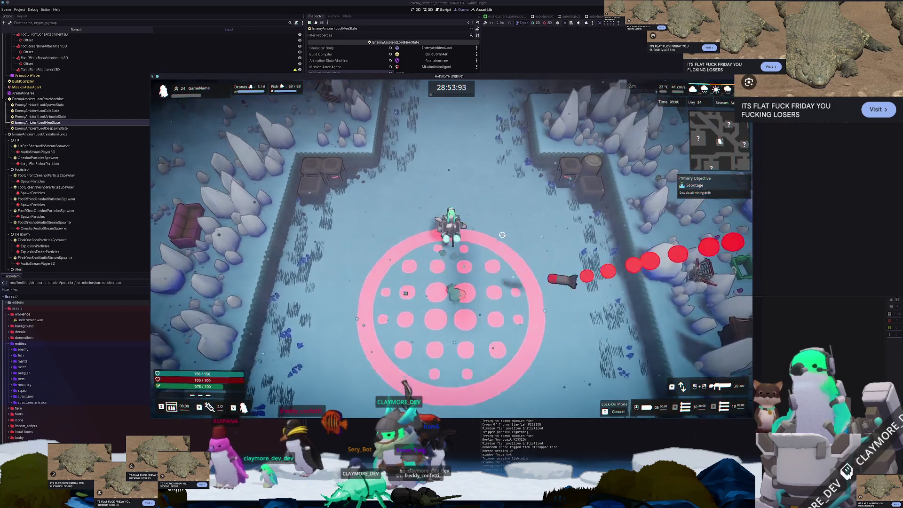
pyautogui.press('w')
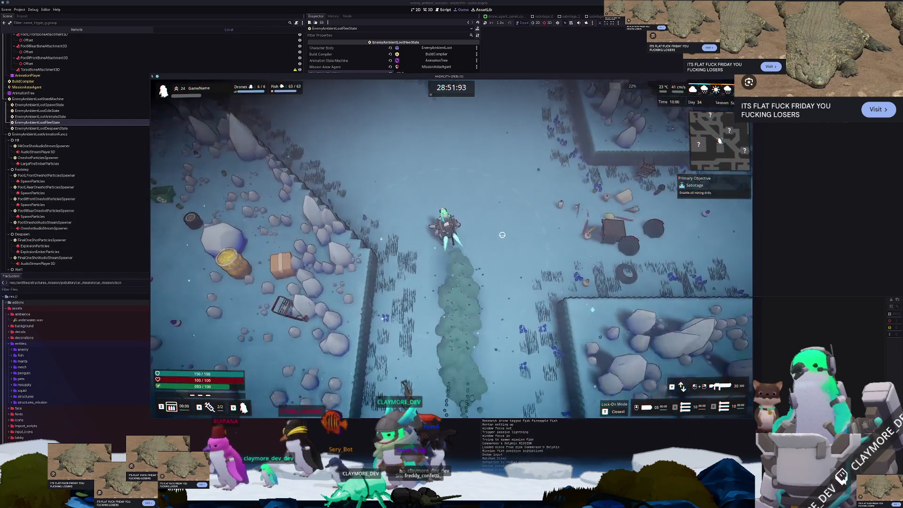
pyautogui.press('a')
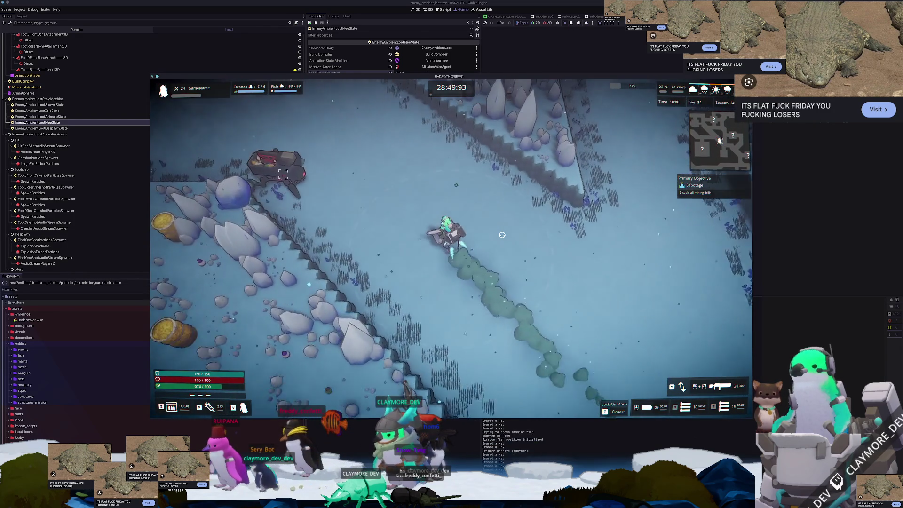
pyautogui.press('w')
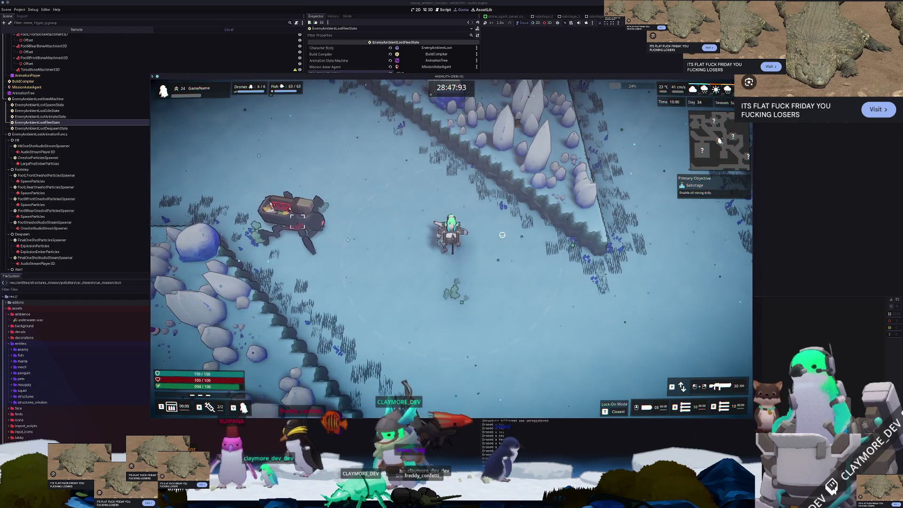
pyautogui.press('d')
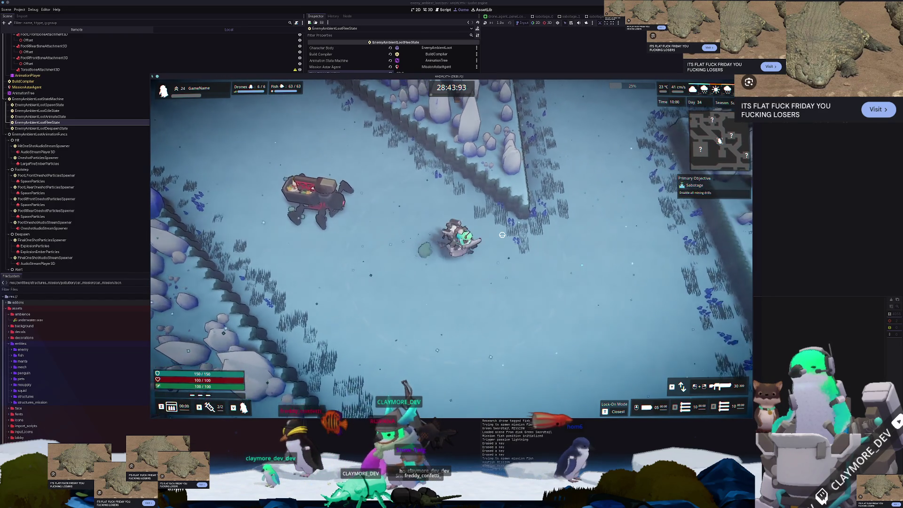
pyautogui.press('Escape')
pyautogui.press('F8')
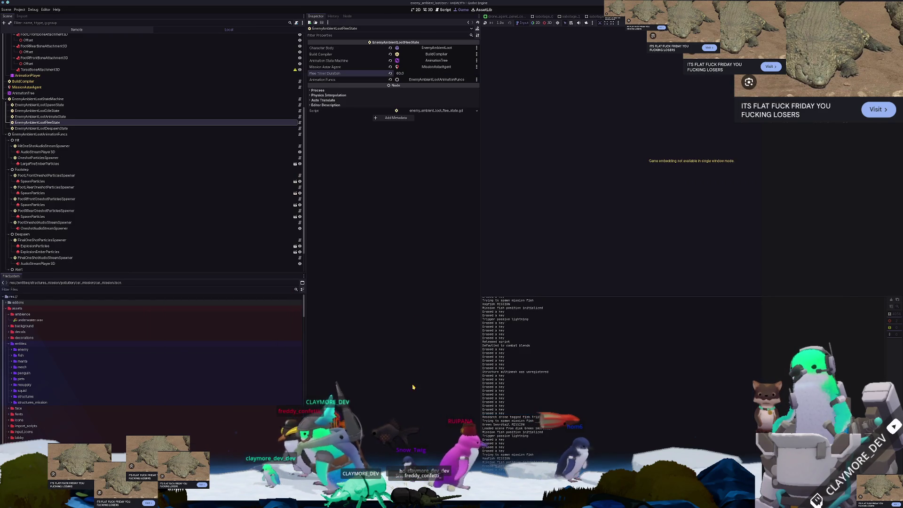
# Step: Point FootRRearOneshotParticlesSpawner's Target Node at the Offset node under FootRRearBoneAttachment3D
pyautogui.click(428, 10)
pyautogui.scroll(-2, 258, 227)
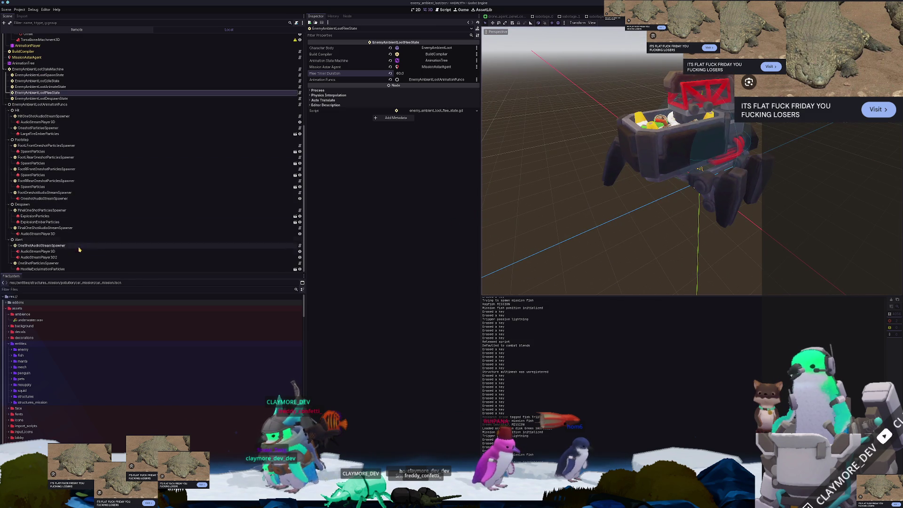
pyautogui.click(46, 169)
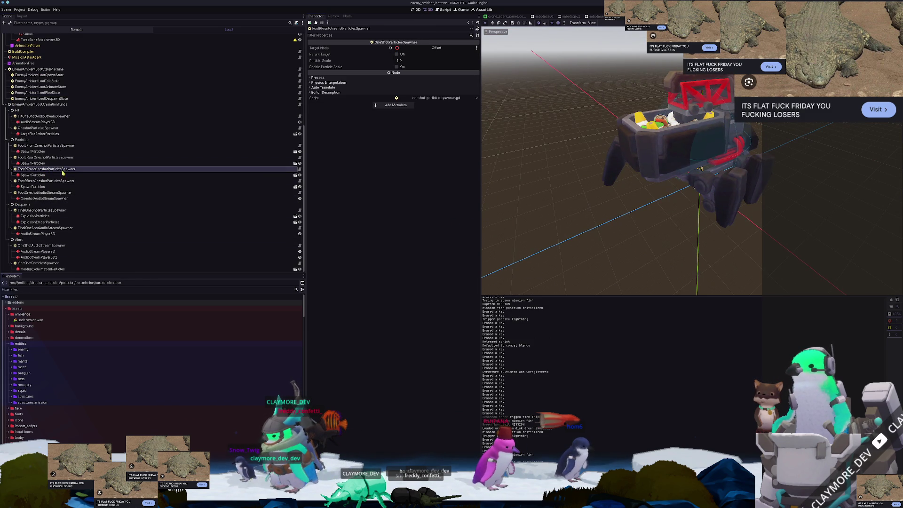
pyautogui.click(53, 181)
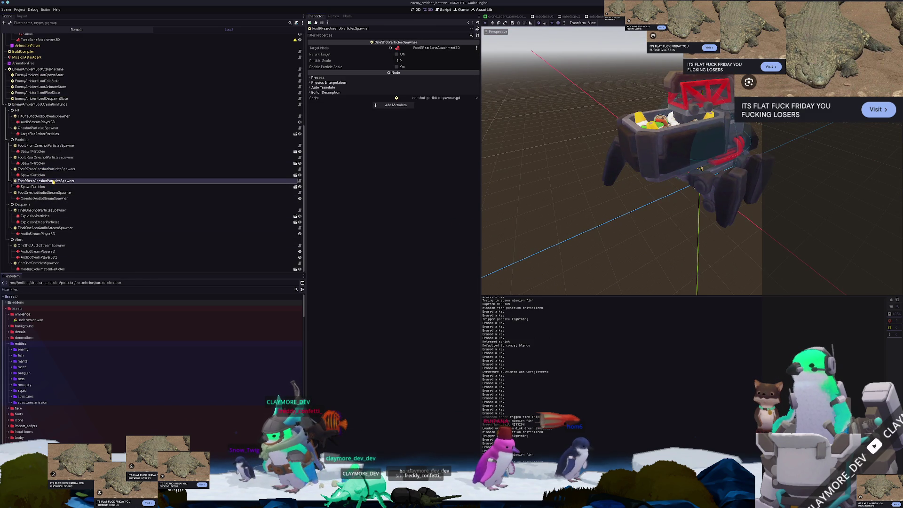
pyautogui.click(436, 48)
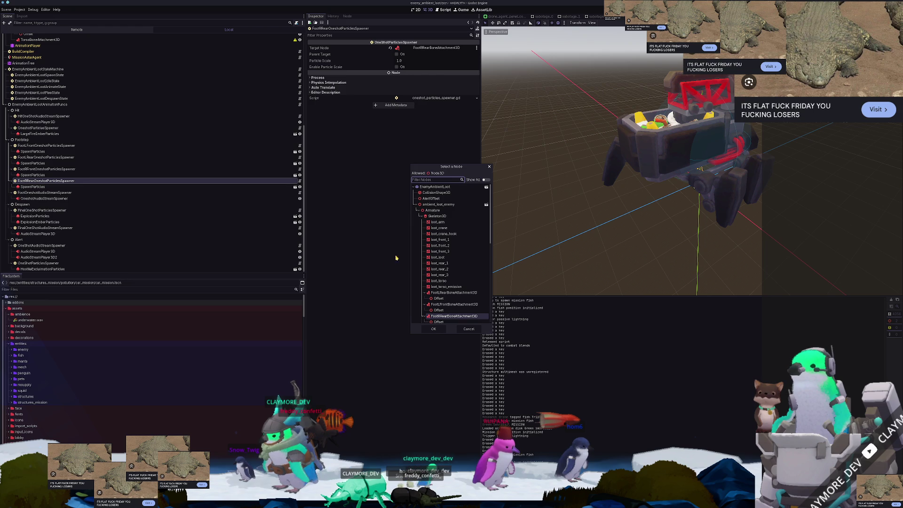
pyautogui.scroll(-1, 441, 315)
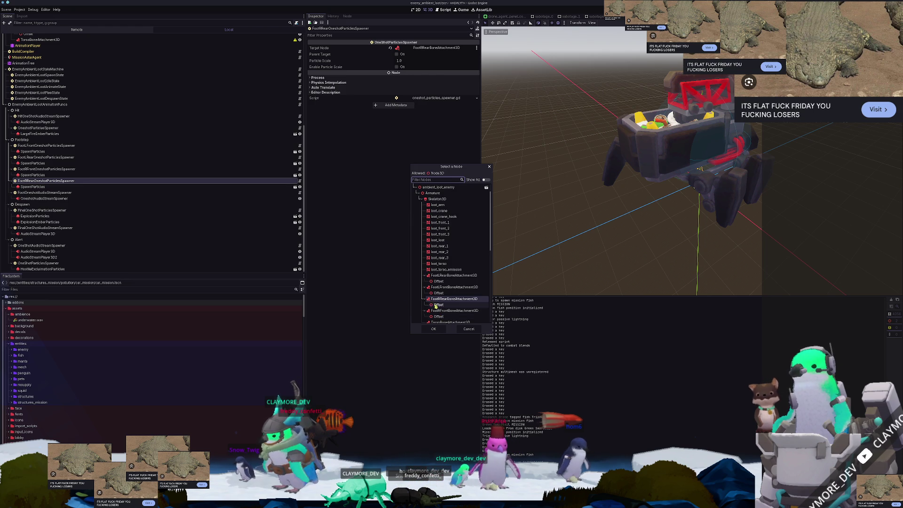
pyautogui.doubleClick(441, 317)
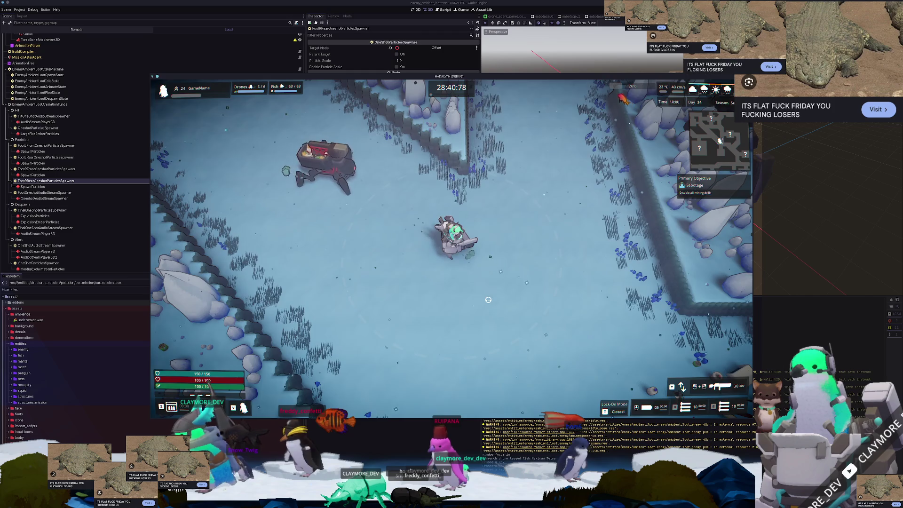
# Step: Reset OneshotAudioStreamSpawner's Volume dB and set it to -12, then save and run the game
pyautogui.press('Escape')
pyautogui.click(47, 198)
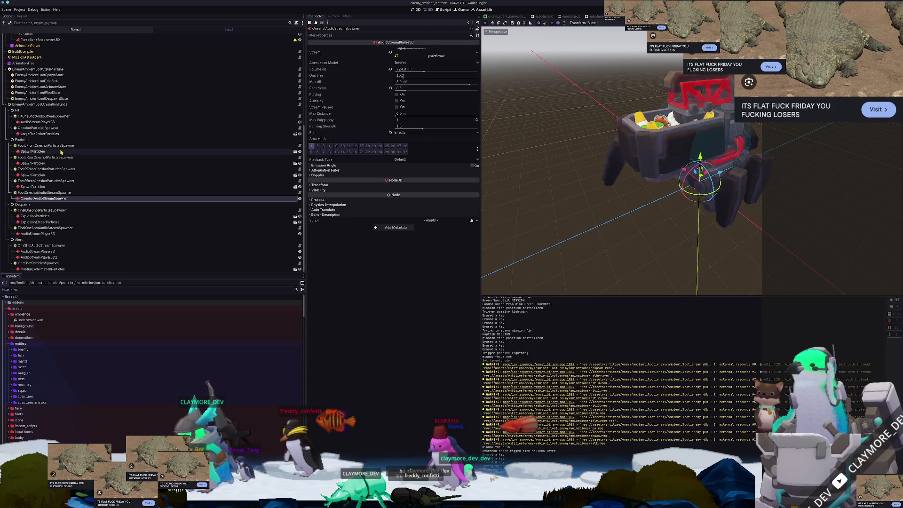
pyautogui.click(390, 69)
pyautogui.click(407, 70)
pyautogui.write('-12')
pyautogui.press('Return')
pyautogui.press('F5')
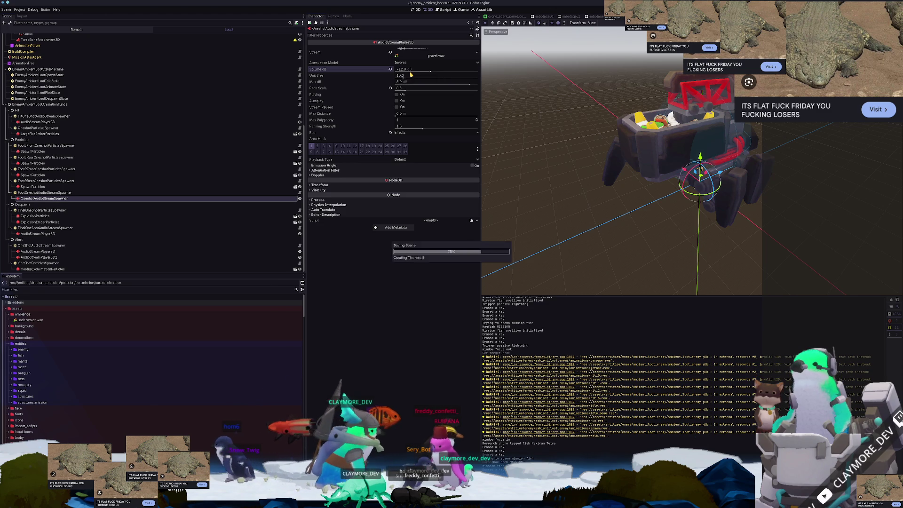
# Step: Playtest by walking the mech around the snowy arena, firing at an enemy vehicle, until reaching the pink pad
pyautogui.press('Escape')
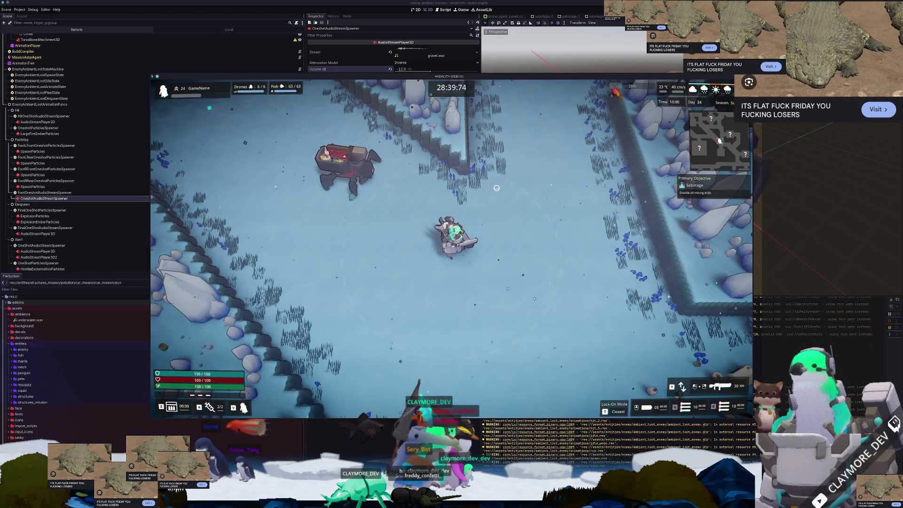
pyautogui.press('d')
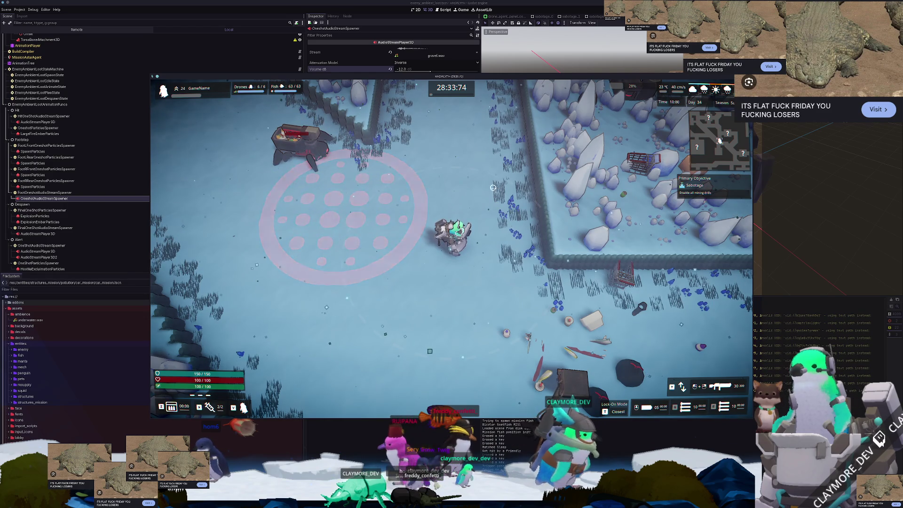
pyautogui.press('s')
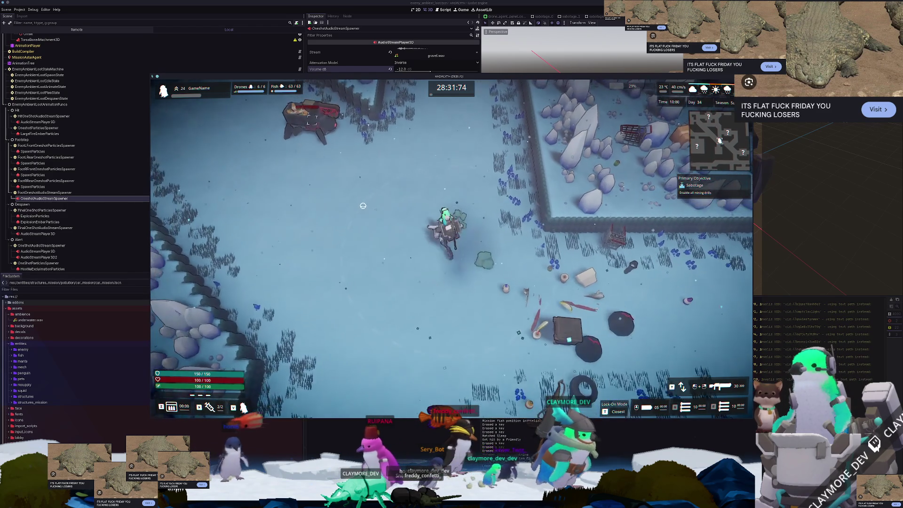
pyautogui.click(316, 132)
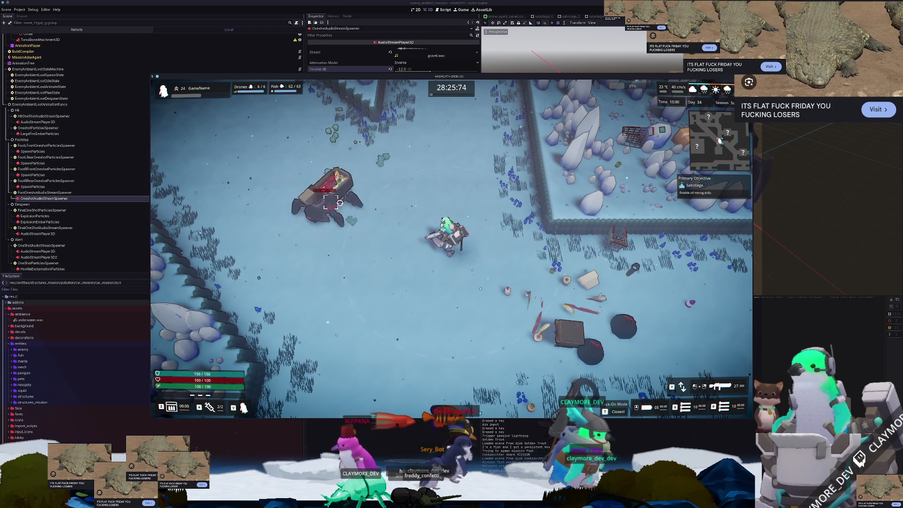
pyautogui.press('s')
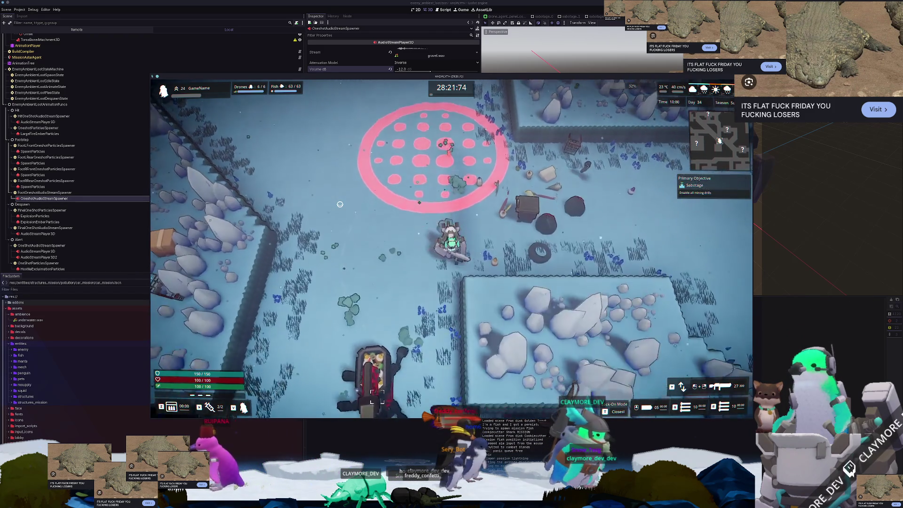
pyautogui.press('s')
pyautogui.press('s')
pyautogui.press('a')
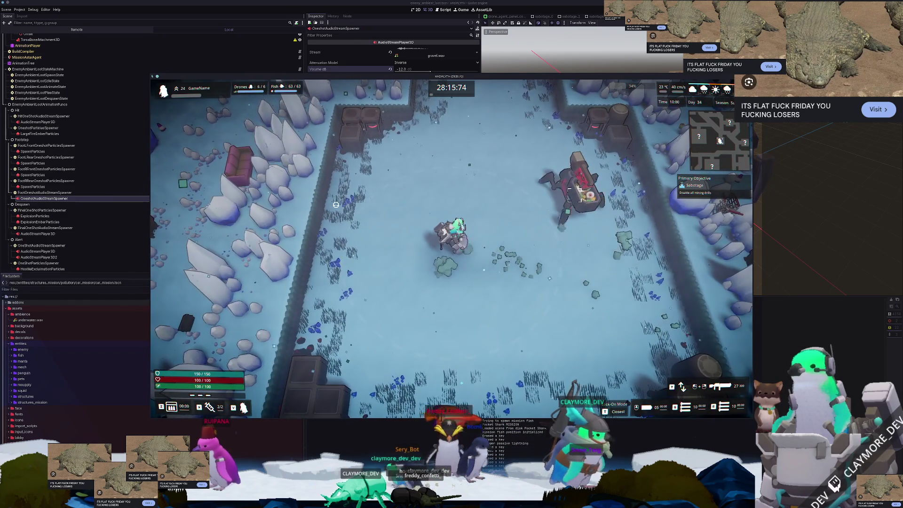
pyautogui.press('w')
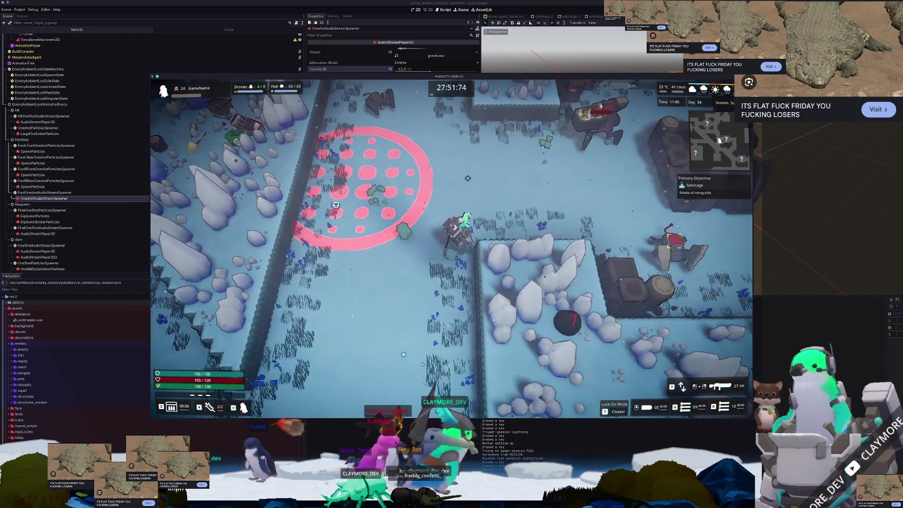
pyautogui.press('w')
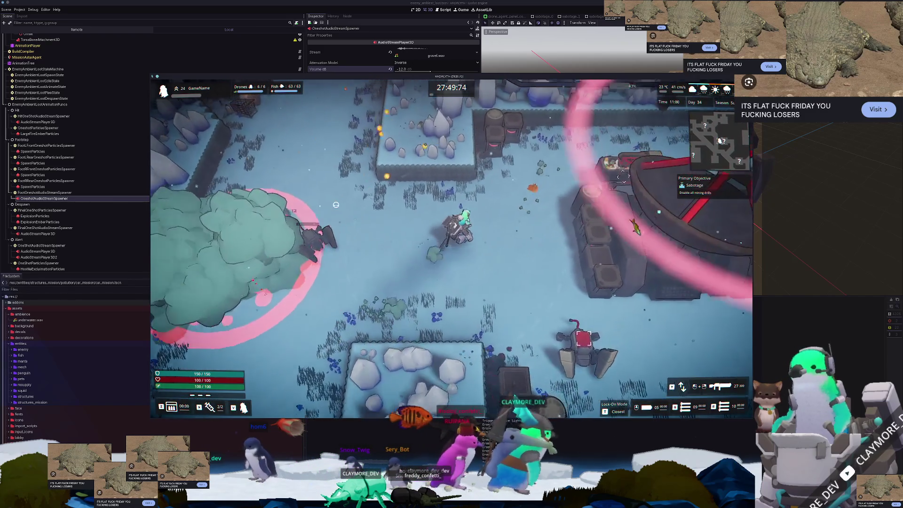
pyautogui.press('w')
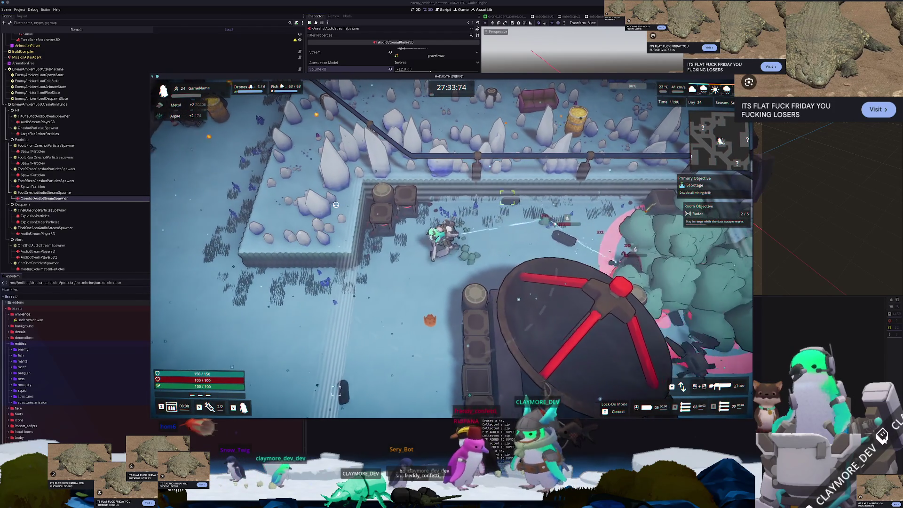
pyautogui.press('s')
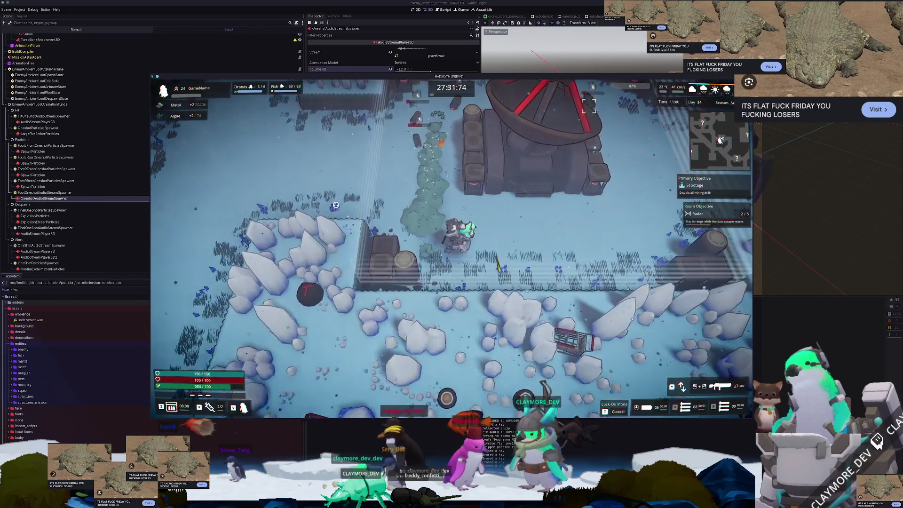
pyautogui.press('s')
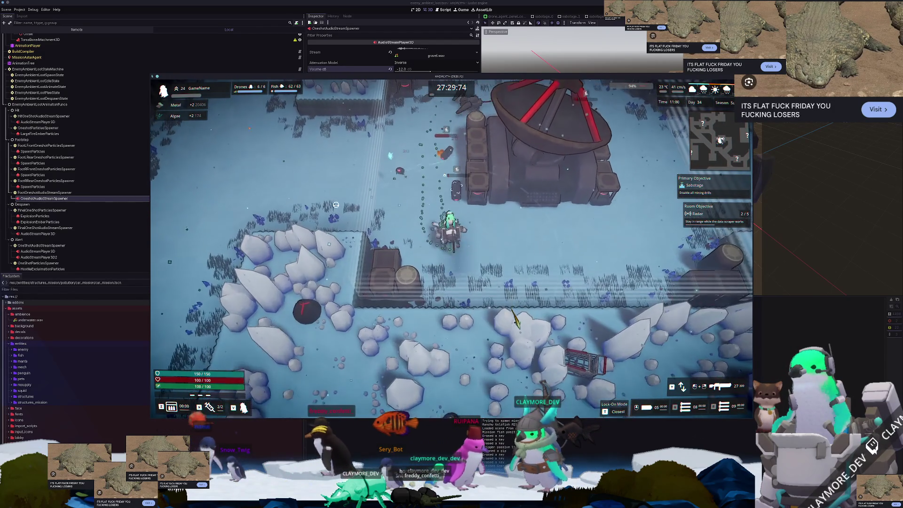
pyautogui.press('d')
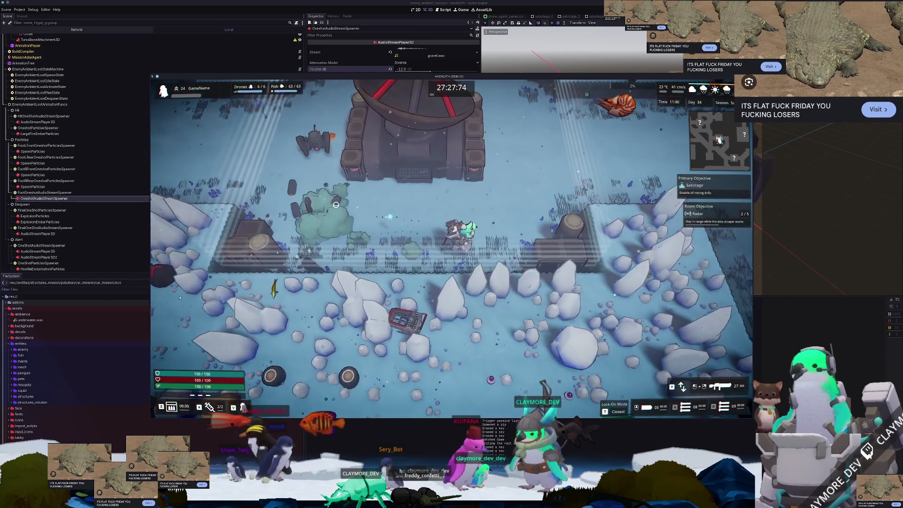
pyautogui.press('w')
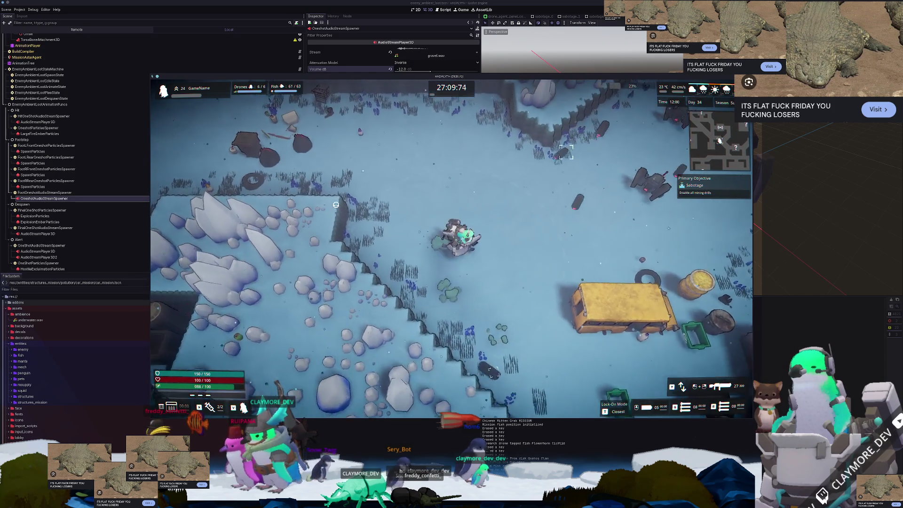
# Step: Walk the mech north past the truck to the fenced rocky area, then pause and leave the game
pyautogui.press('w')
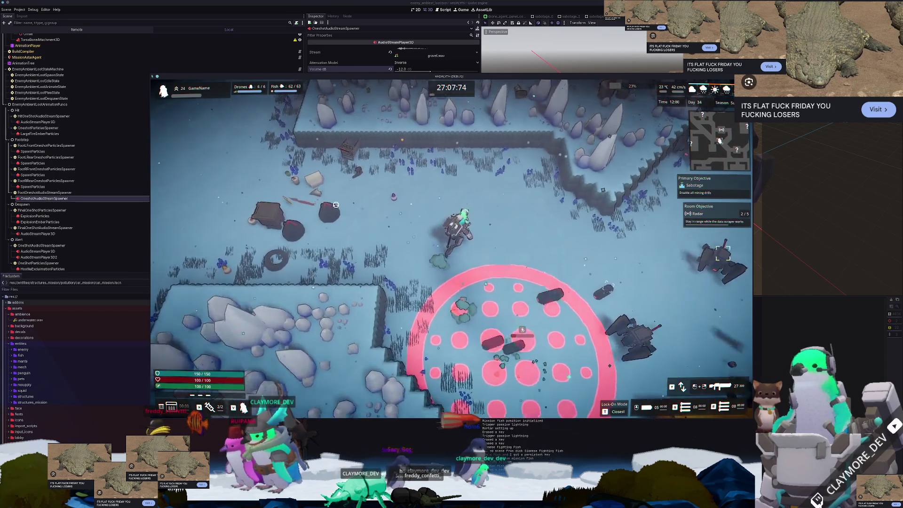
pyautogui.press('d')
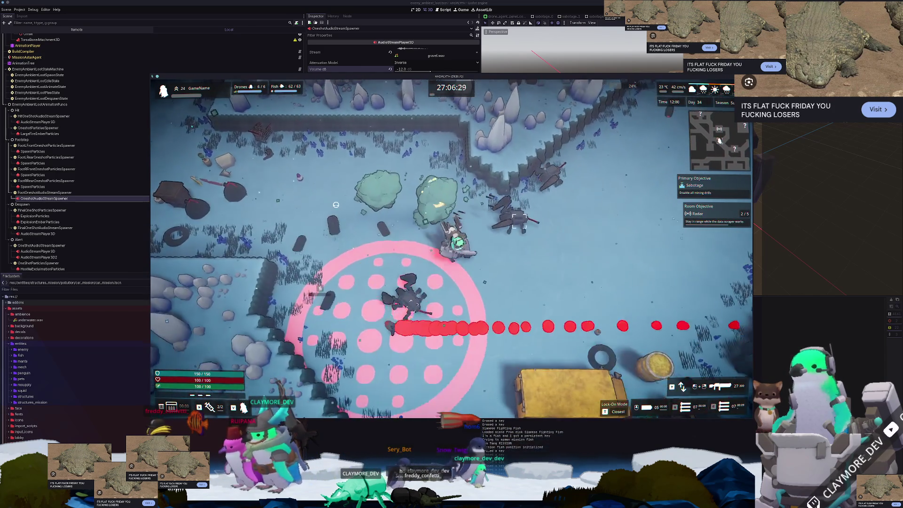
pyautogui.press('s')
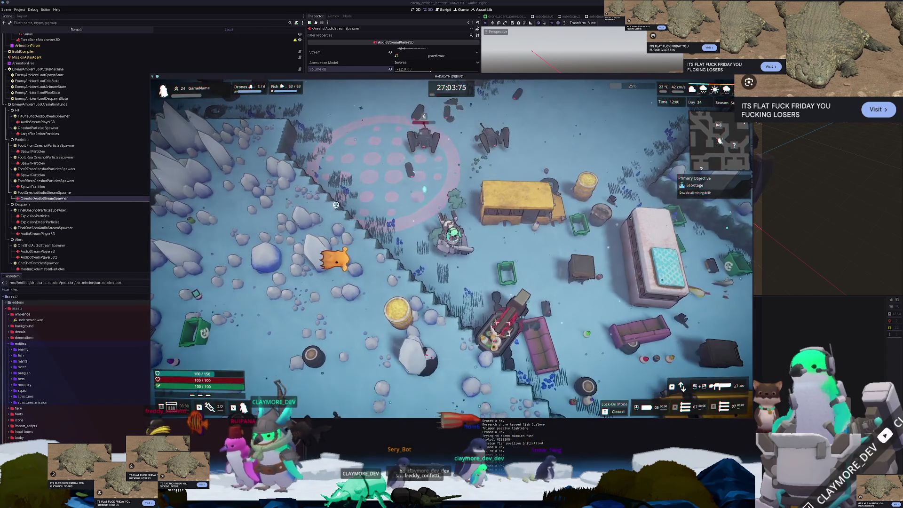
pyautogui.press('d')
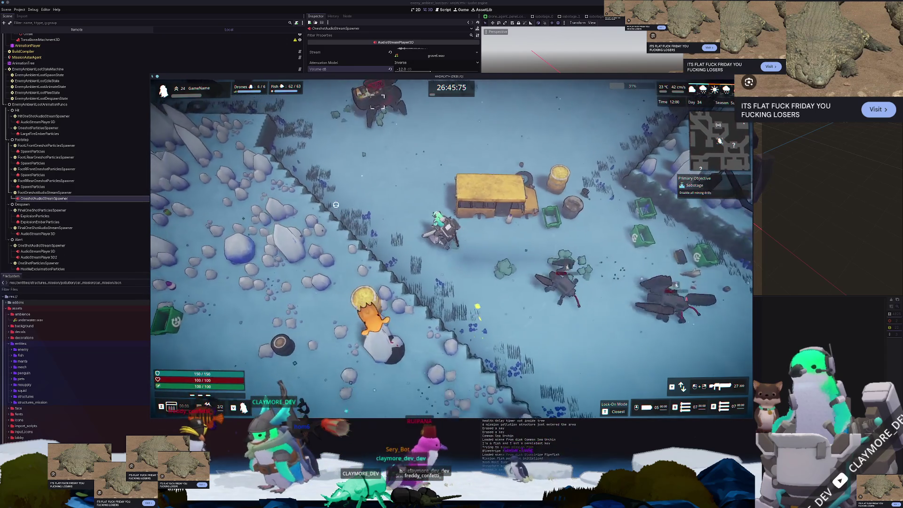
pyautogui.press('w')
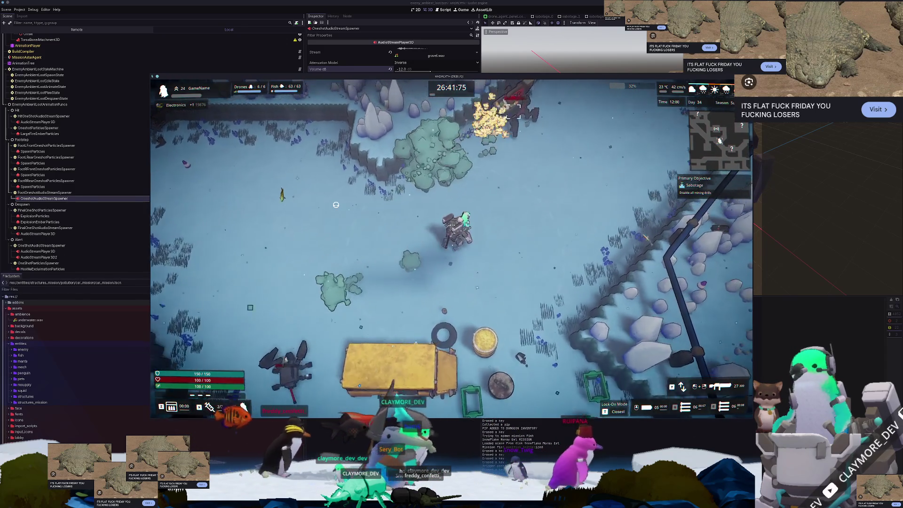
pyautogui.press('w')
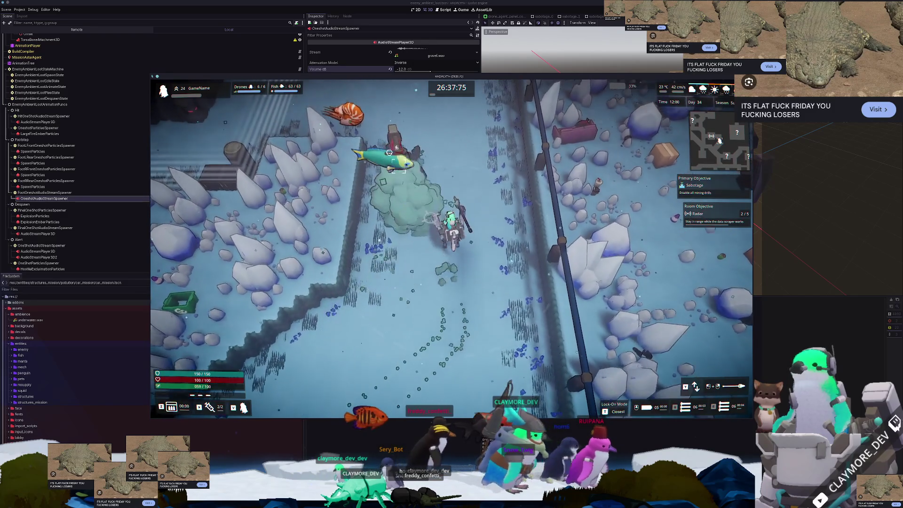
pyautogui.press('w')
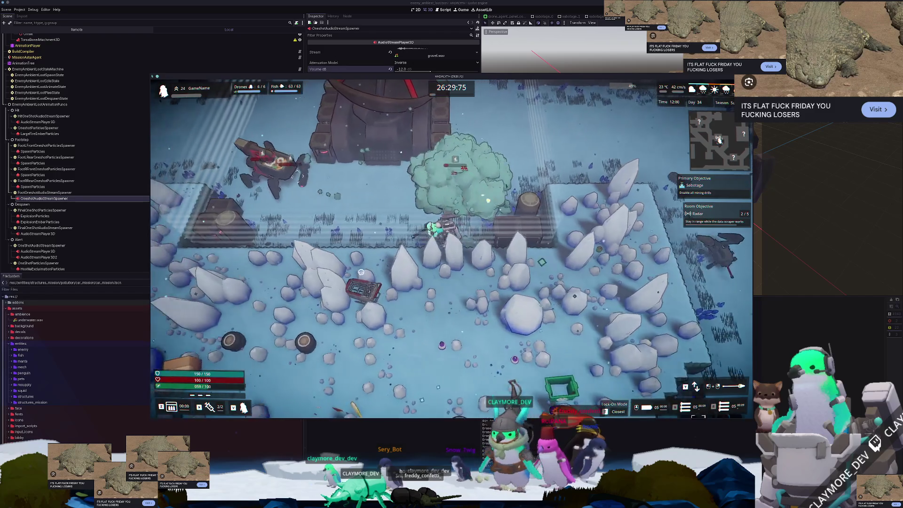
pyautogui.press('a')
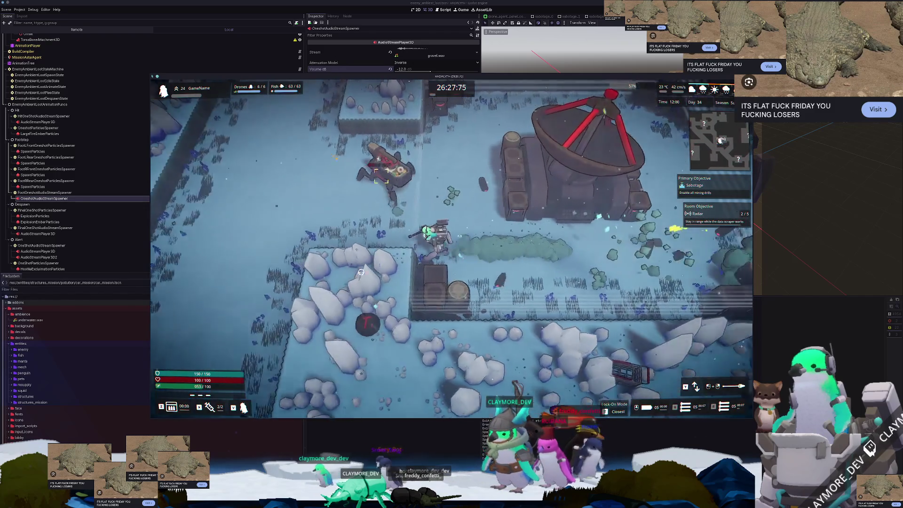
pyautogui.press('w')
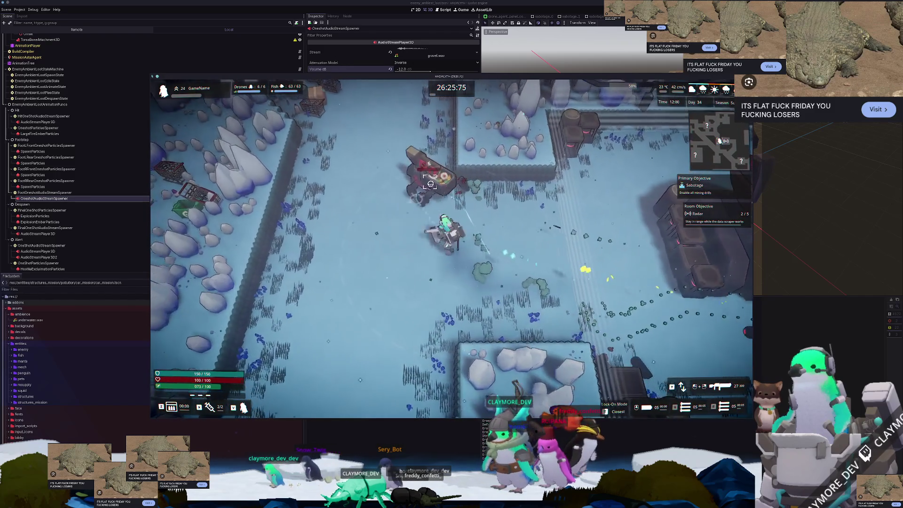
pyautogui.press('Escape')
pyautogui.hotkey('alt', 'Tab')
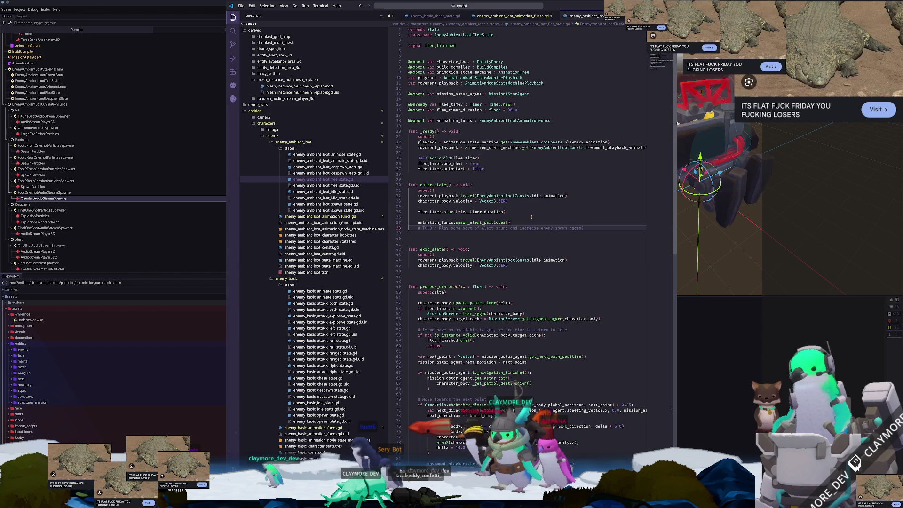
# Step: Add a new line below spawn_alert_particles() and draft a MissionServer player_threat += line
pyautogui.click(531, 223)
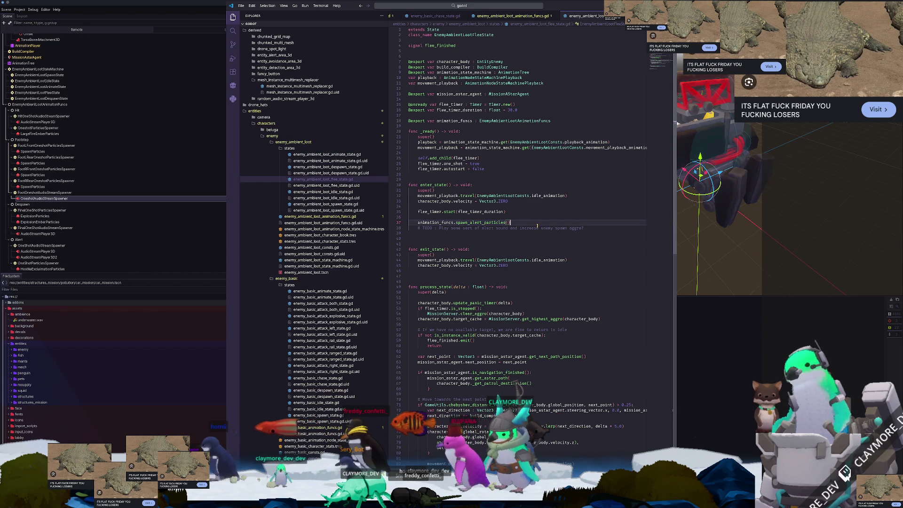
pyautogui.press('Return')
pyautogui.press('Return')
pyautogui.press('Up')
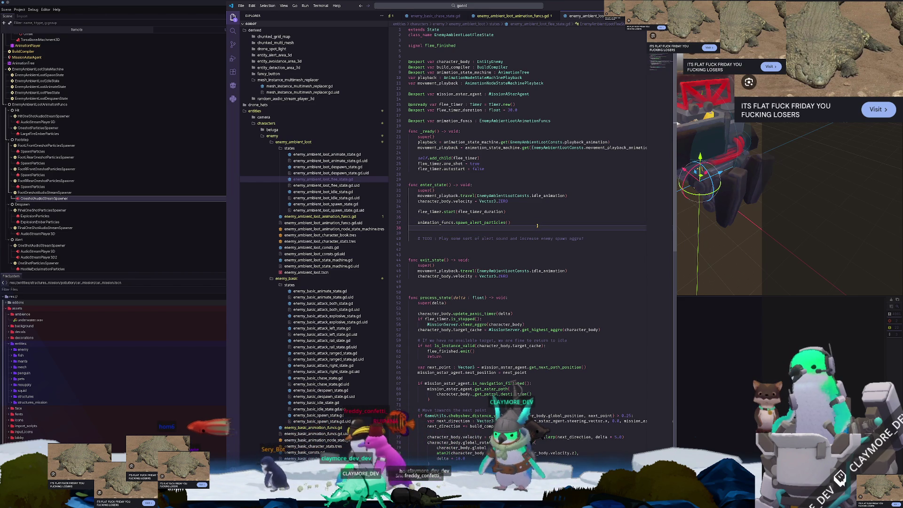
pyautogui.press('Tab')
pyautogui.write('MissionServer.al')
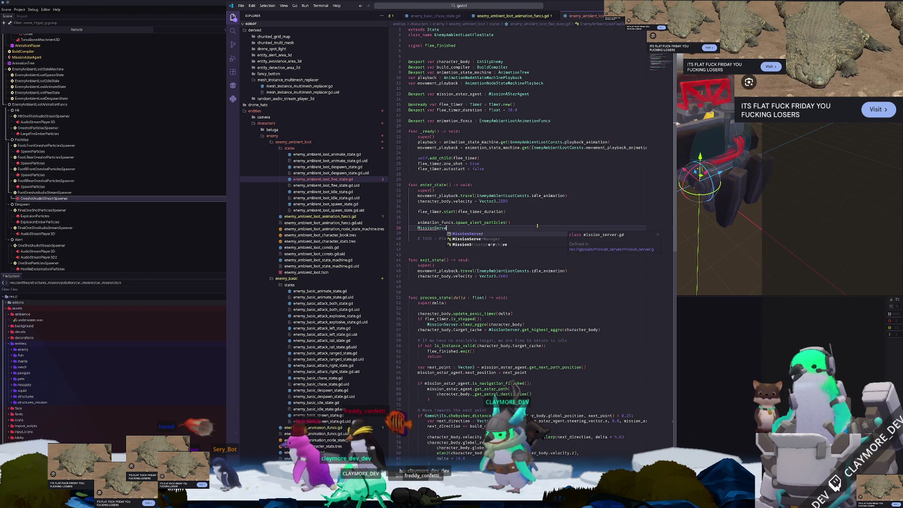
pyautogui.press('BackSpace')
pyautogui.press('BackSpace')
pyautogui.write('thre')
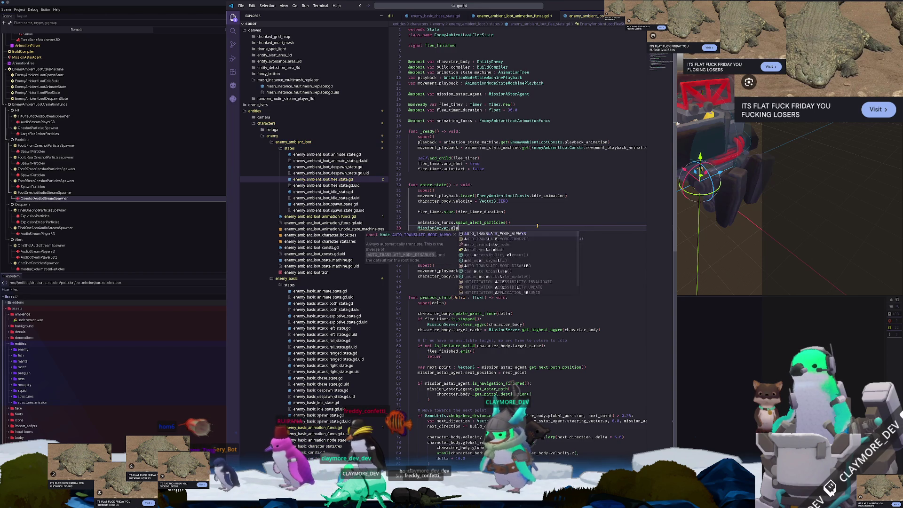
pyautogui.write('at')
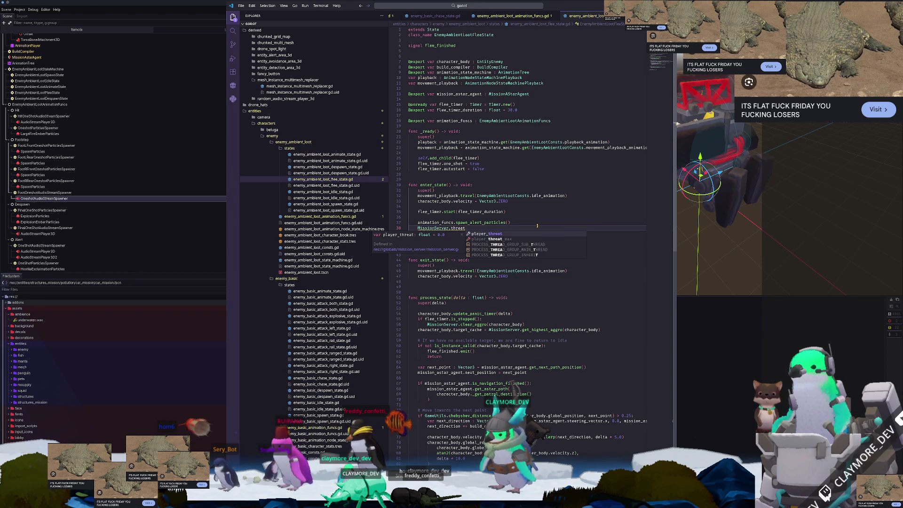
pyautogui.press('Return')
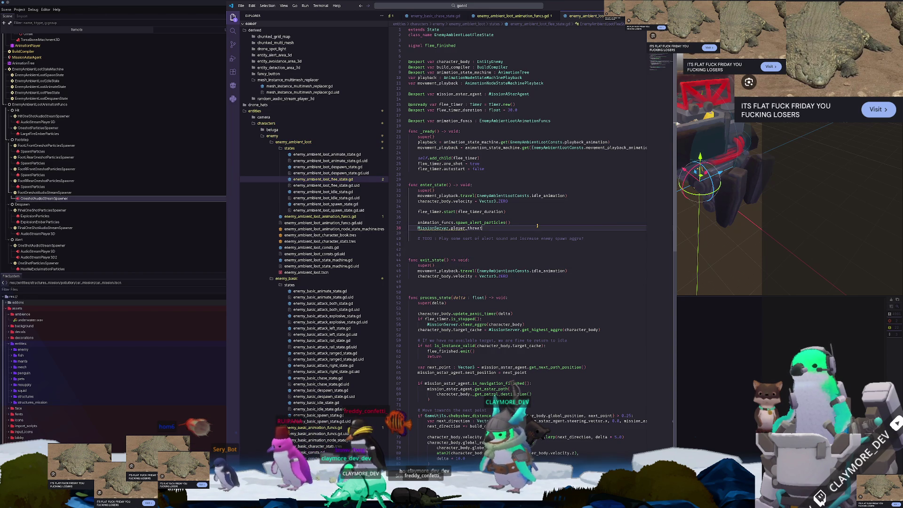
pyautogui.write('+= ')
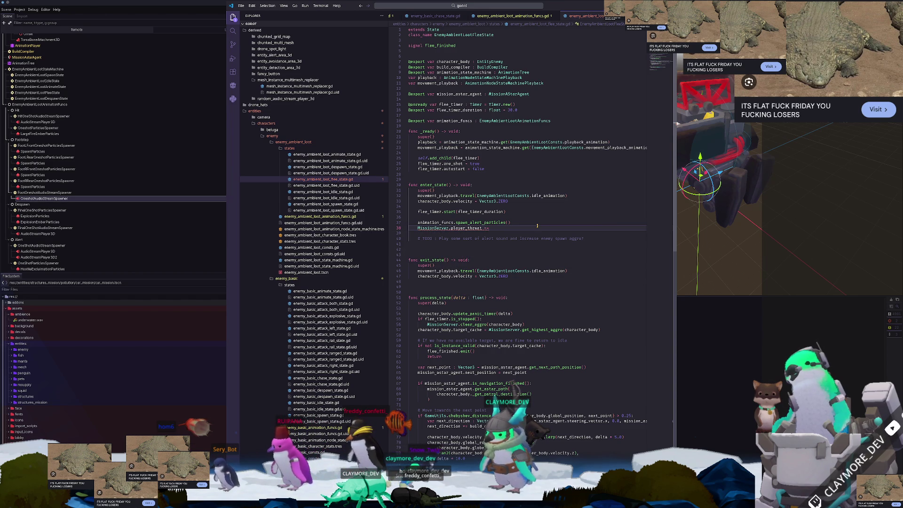
pyautogui.write('MissionServer')
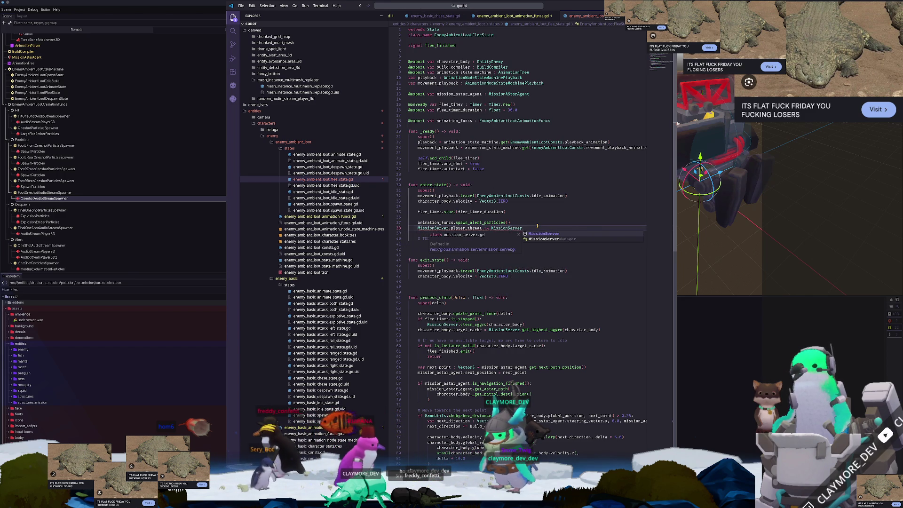
pyautogui.press('Return')
# Step: Replace it with a MissionServer._spawn_enemy_wave() call and read its too-few-arguments warning
pyautogui.hotkey('shift', 'Home')
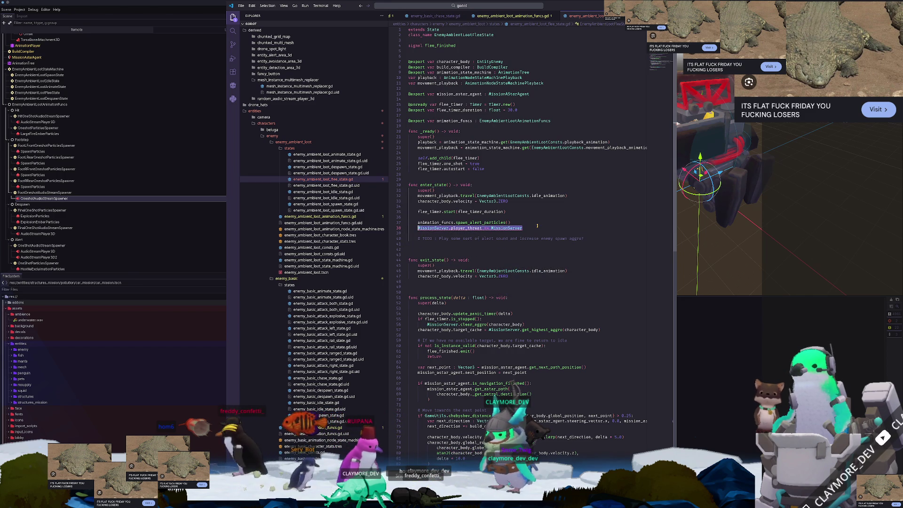
pyautogui.write('MissionServer')
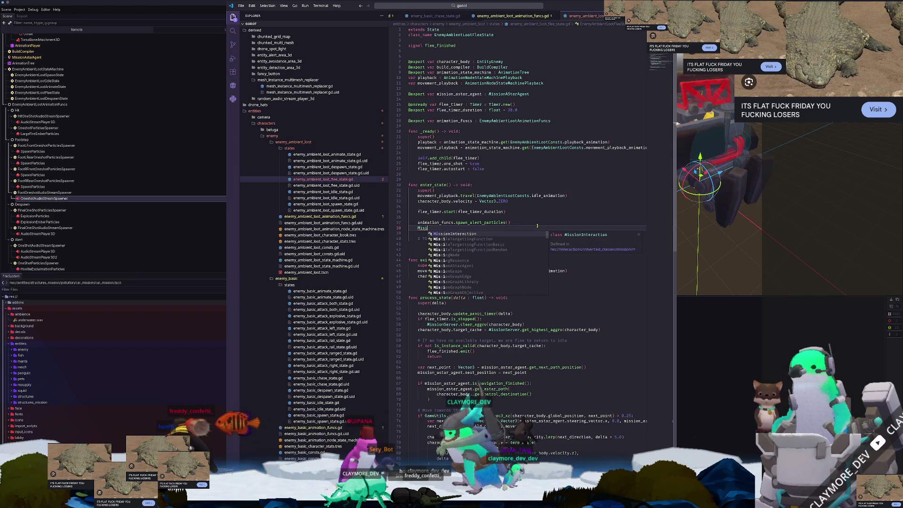
pyautogui.write('.spawn_e')
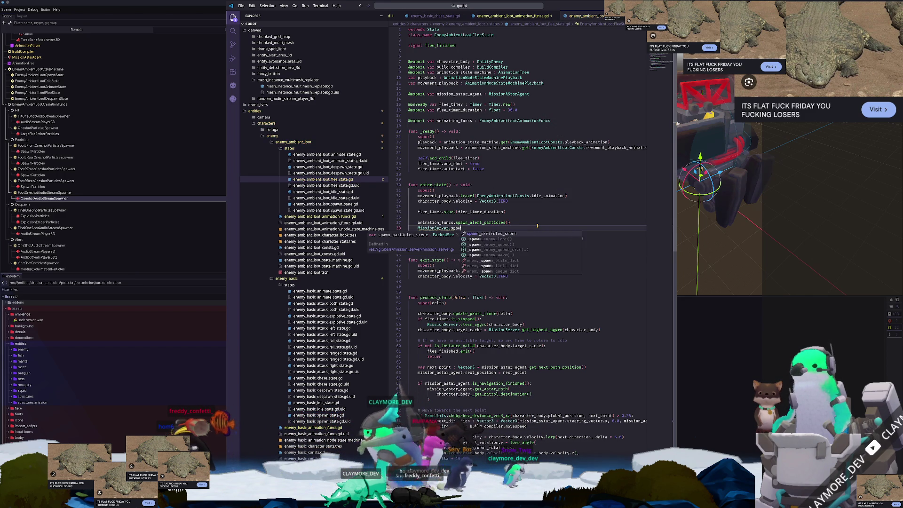
pyautogui.write('nemy_wave(')
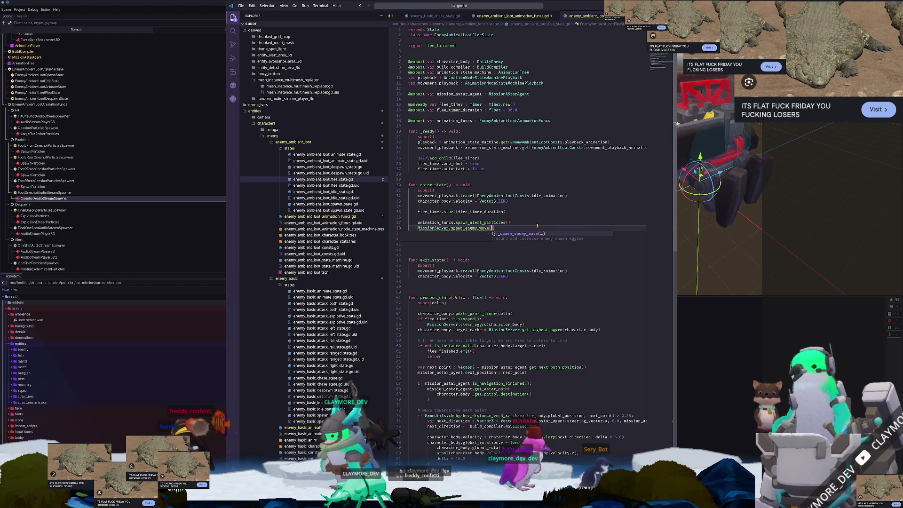
pyautogui.press('Escape')
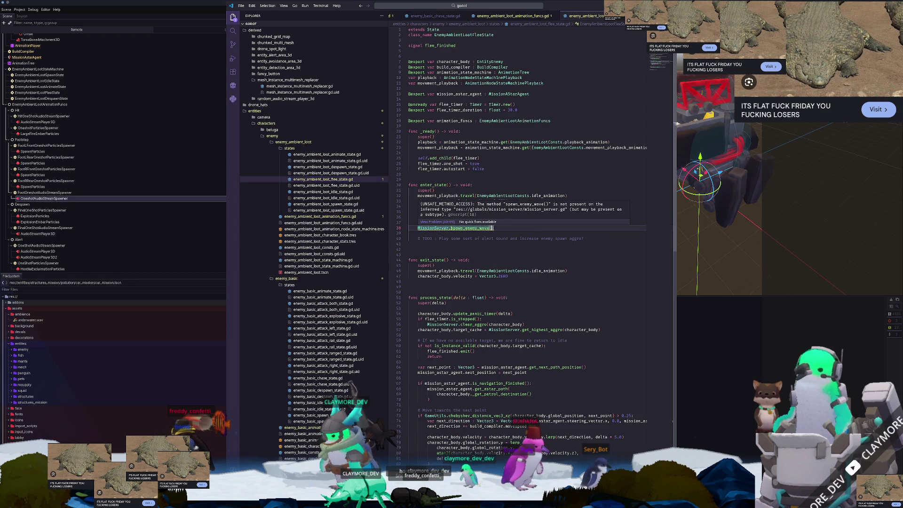
pyautogui.click(450, 228)
pyautogui.write('_')
pyautogui.press('Escape')
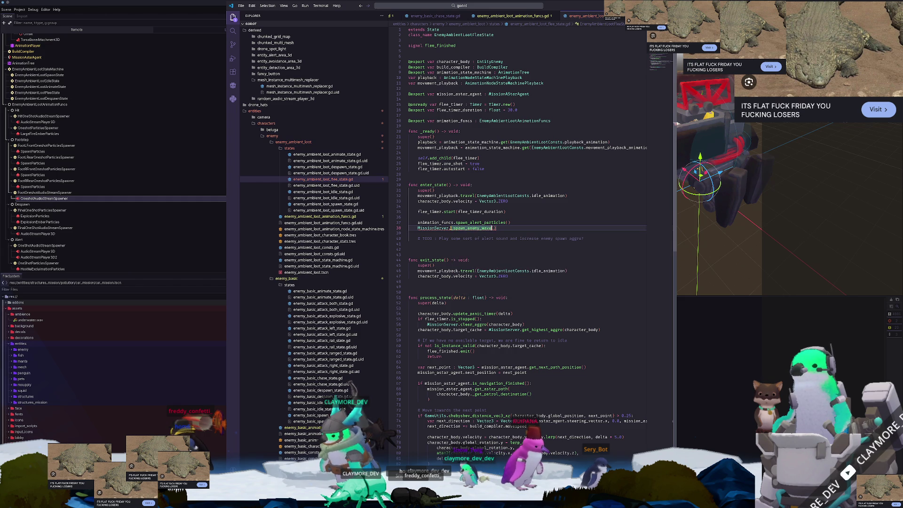
pyautogui.moveTo(468, 228)
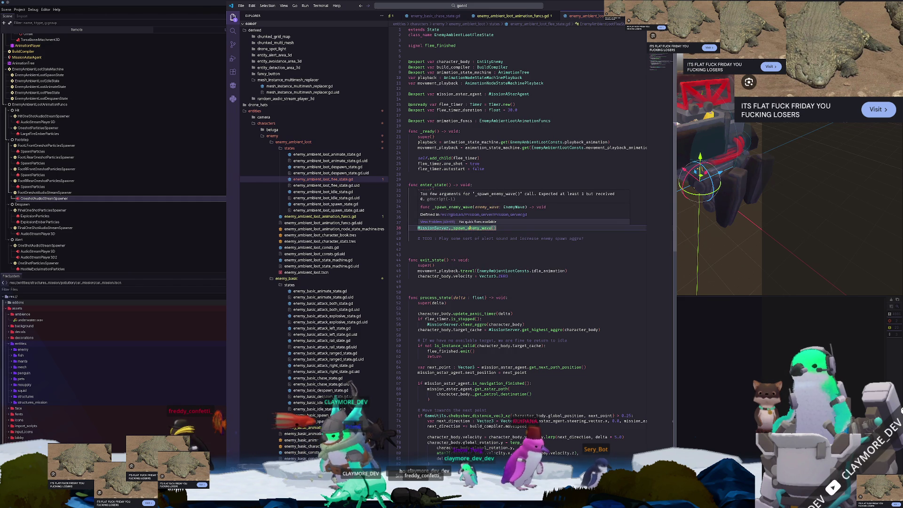
pyautogui.click(449, 126)
pyautogui.press('Return')
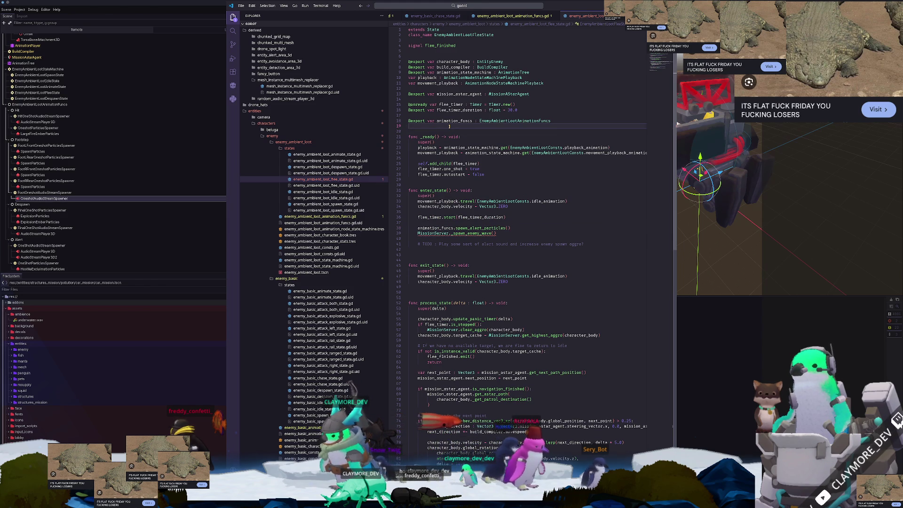
pyautogui.write('@export var ')
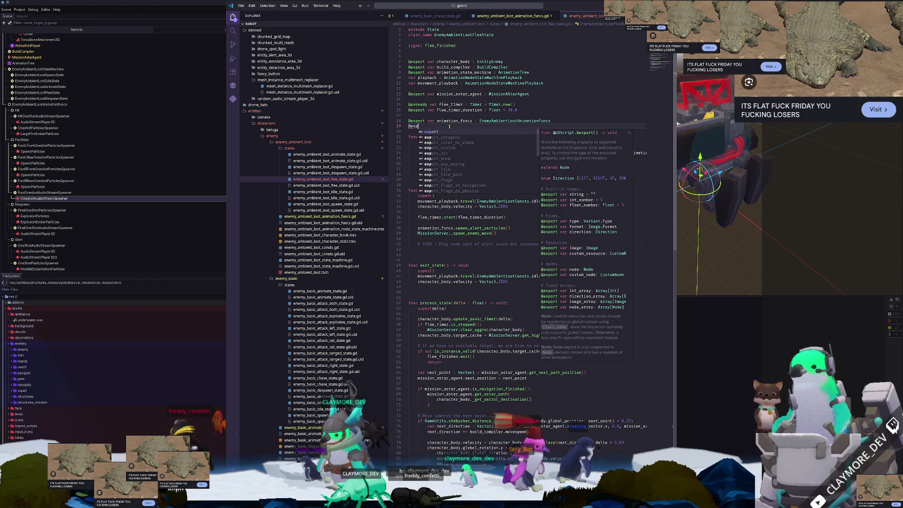
pyautogui.write('enemy_wave : ')
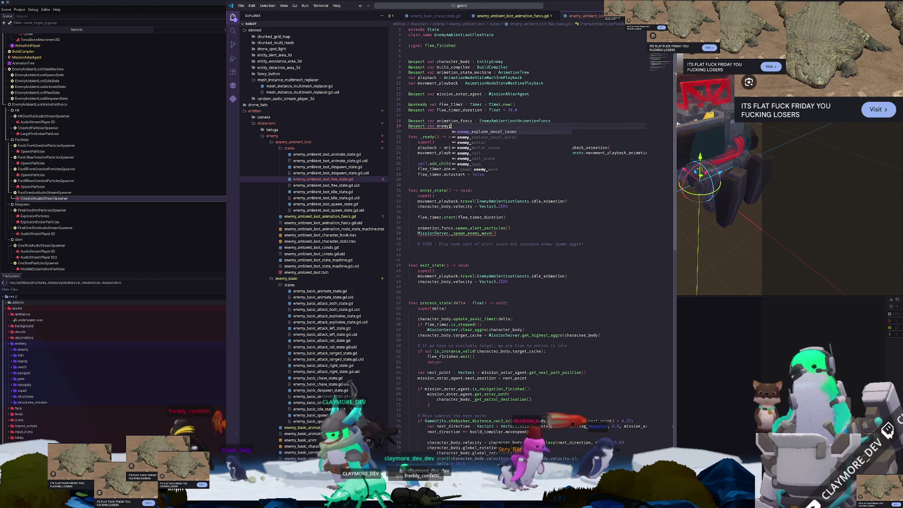
pyautogui.write('EnemyWave')
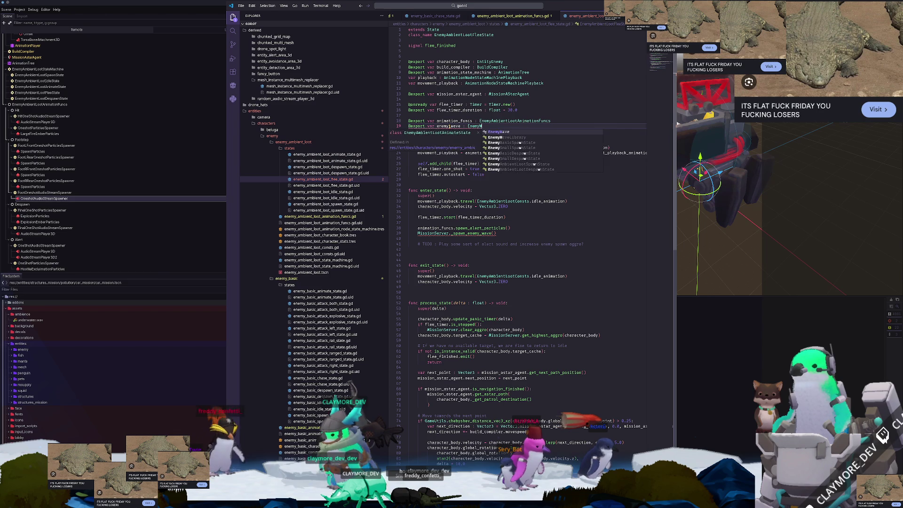
pyautogui.press('Down')
pyautogui.press('Down')
pyautogui.press('Down')
pyautogui.press('Down')
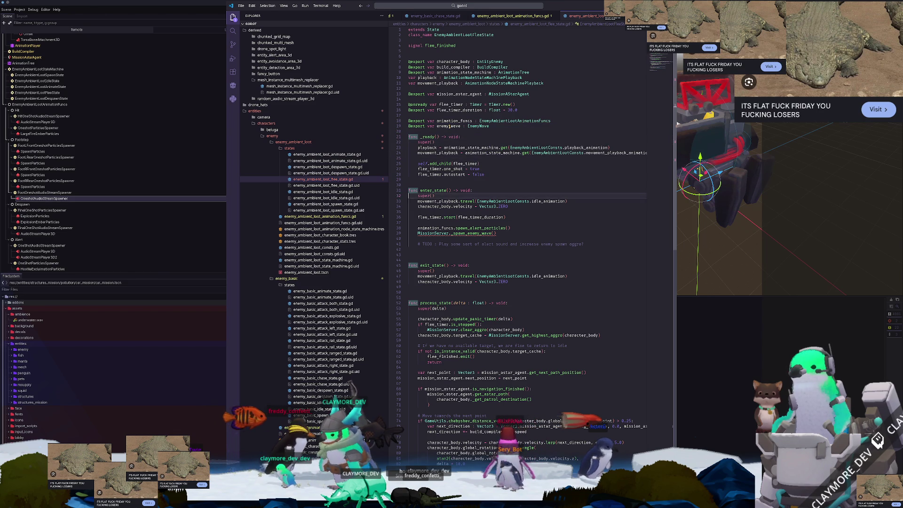
# Step: Pass enemy_wave as the argument of _spawn_enemy_wave() and return to Godot
pyautogui.press('Up')
pyautogui.press('End')
pyautogui.press('Left')
pyautogui.write('enemym')
pyautogui.press('BackSpace')
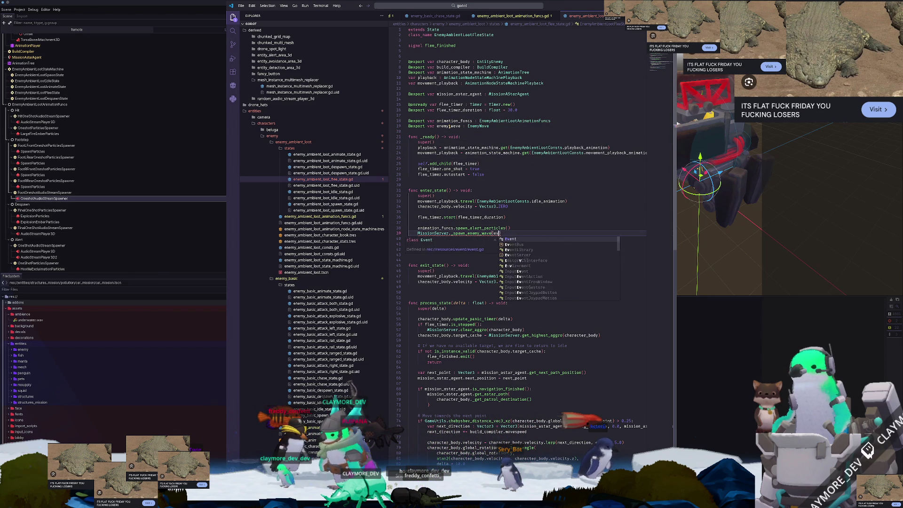
pyautogui.press('Return')
pyautogui.press('Down')
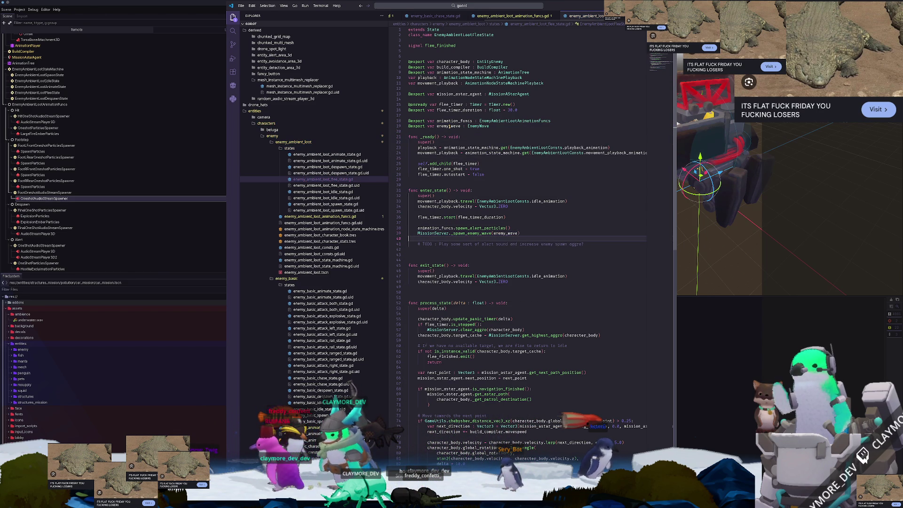
pyautogui.click(49, 93)
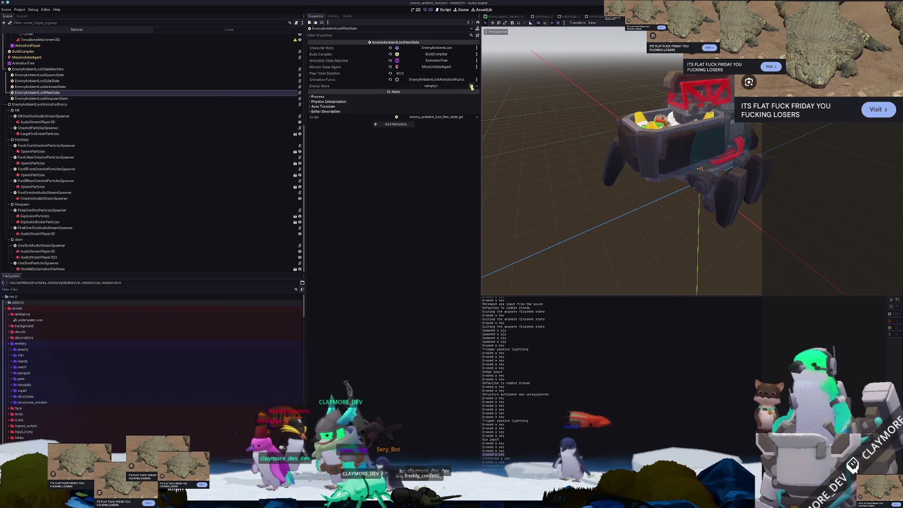
# Step: Create a new EnemyWave resource for the Enemy Wave property and expand its dictionary
pyautogui.click(476, 86)
pyautogui.click(467, 98)
pyautogui.click(429, 86)
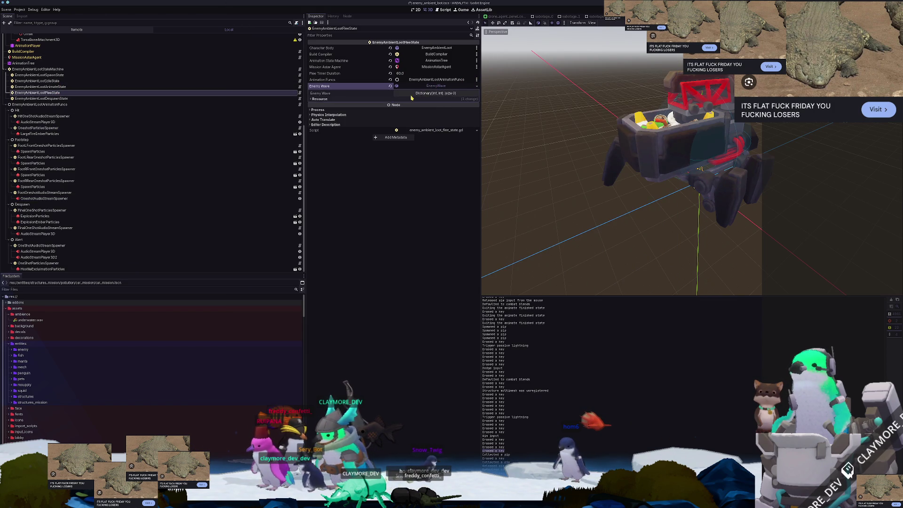
pyautogui.click(428, 93)
# Step: Add the dictionary entries Small: 24 and Medium: 8
pyautogui.click(410, 102)
pyautogui.click(407, 107)
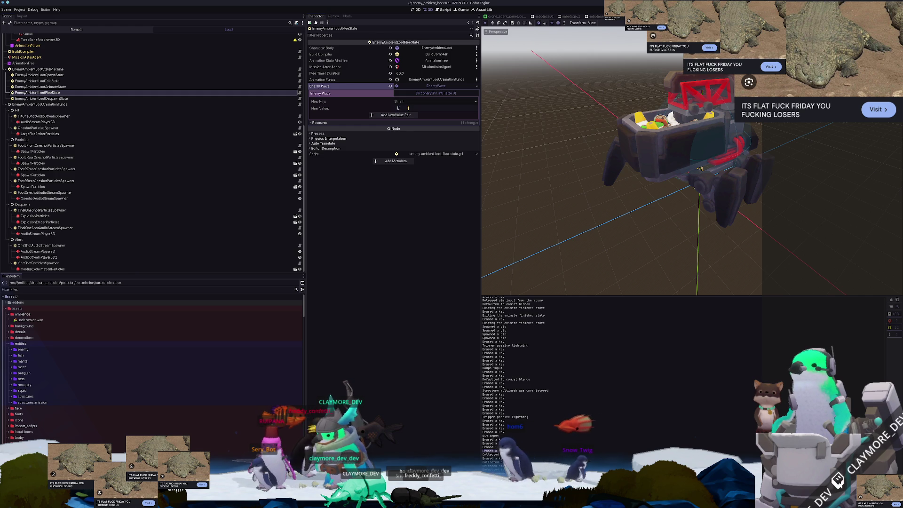
pyautogui.write('0')
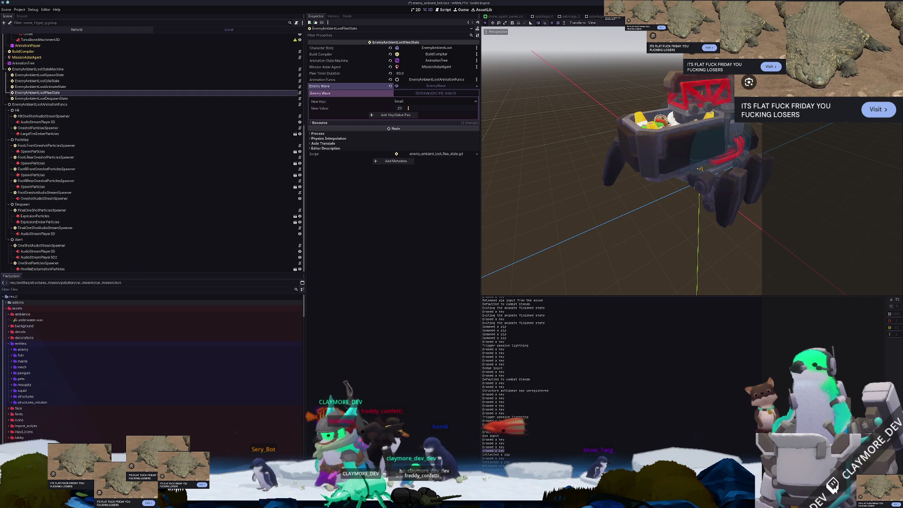
pyautogui.press('BackSpace')
pyautogui.write('4')
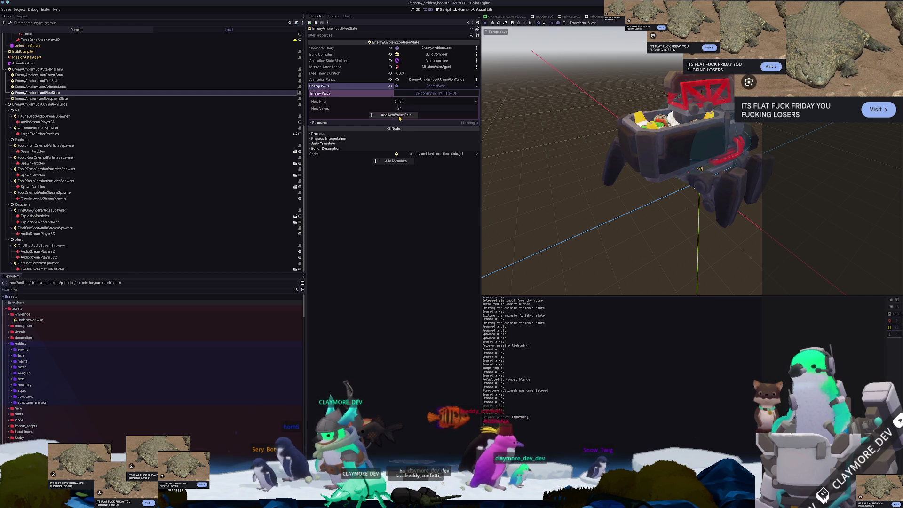
pyautogui.click(403, 115)
pyautogui.click(404, 109)
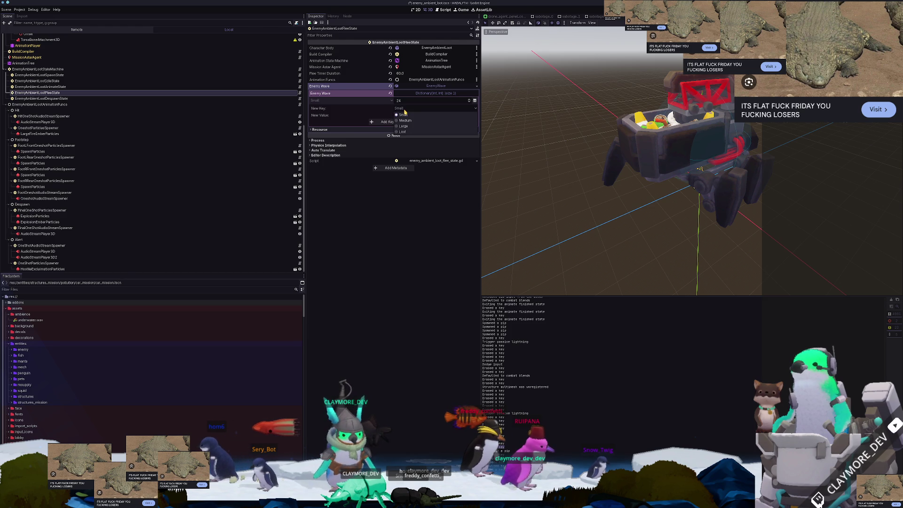
pyautogui.click(403, 118)
pyautogui.write('8')
pyautogui.click(405, 121)
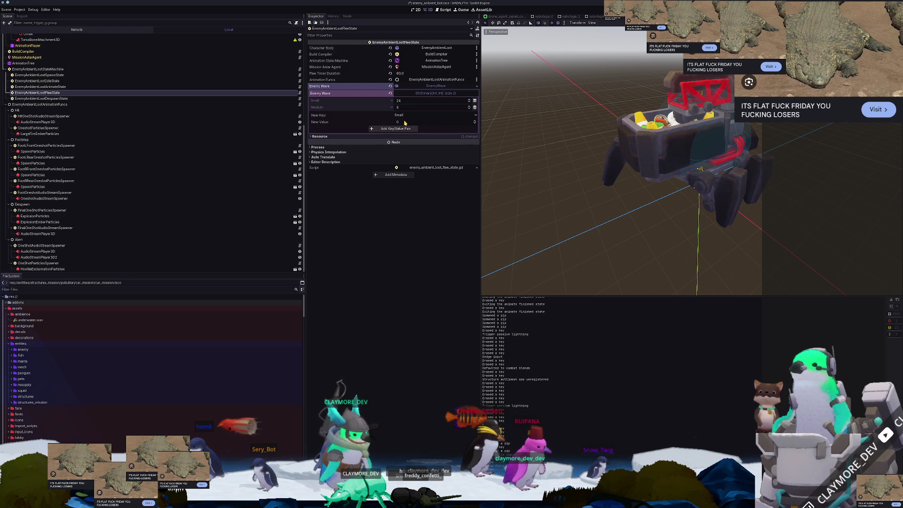
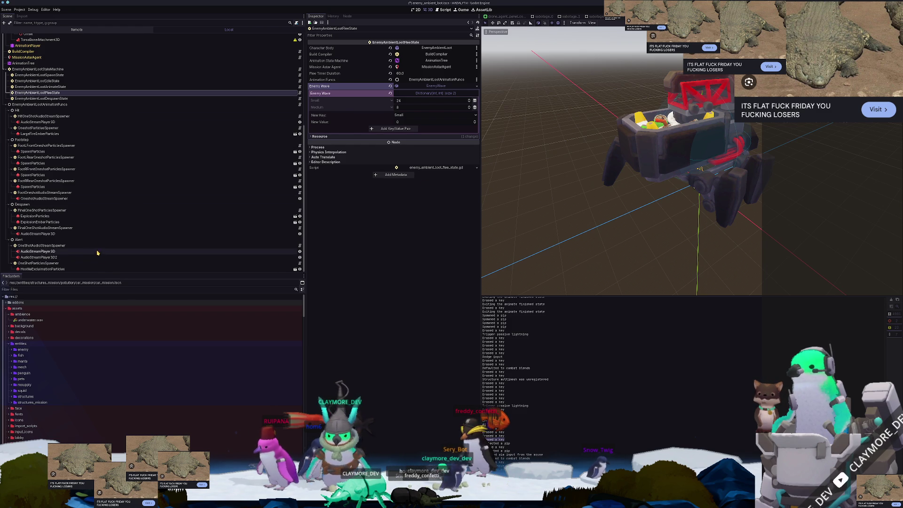
# Step: Preview AudioStreamPlayer3D2's alert sound and set its volume to -20 dB
pyautogui.click(89, 258)
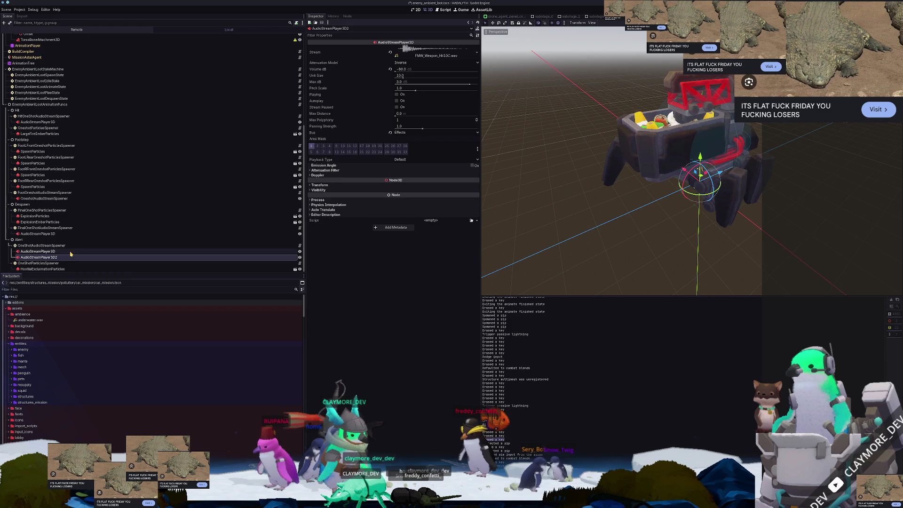
pyautogui.click(397, 94)
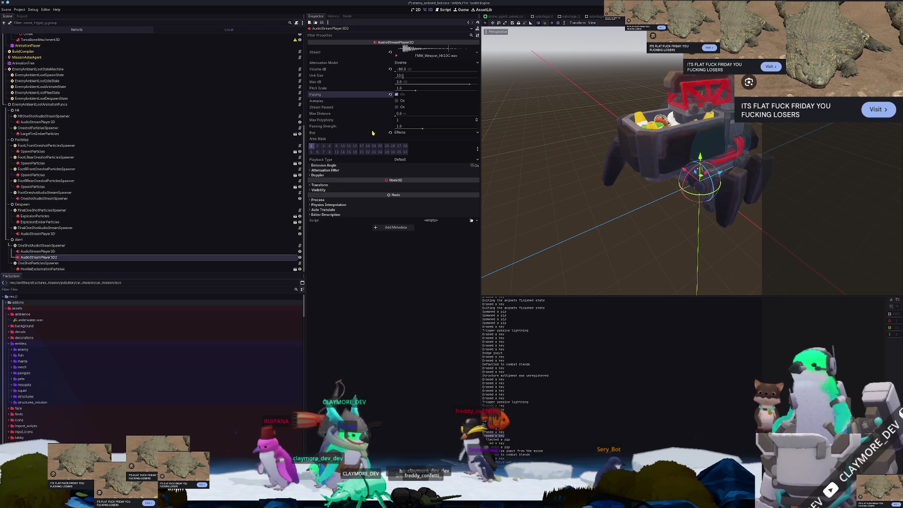
pyautogui.click(390, 69)
pyautogui.click(396, 94)
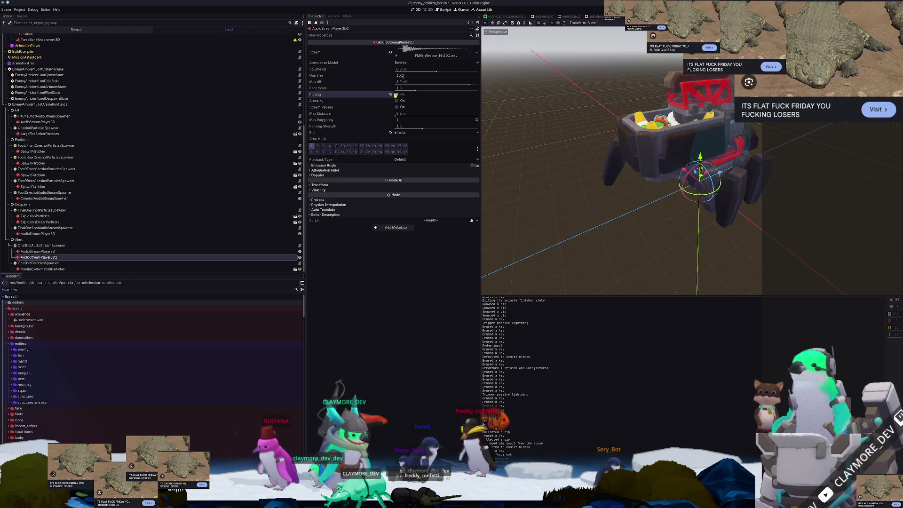
pyautogui.click(411, 70)
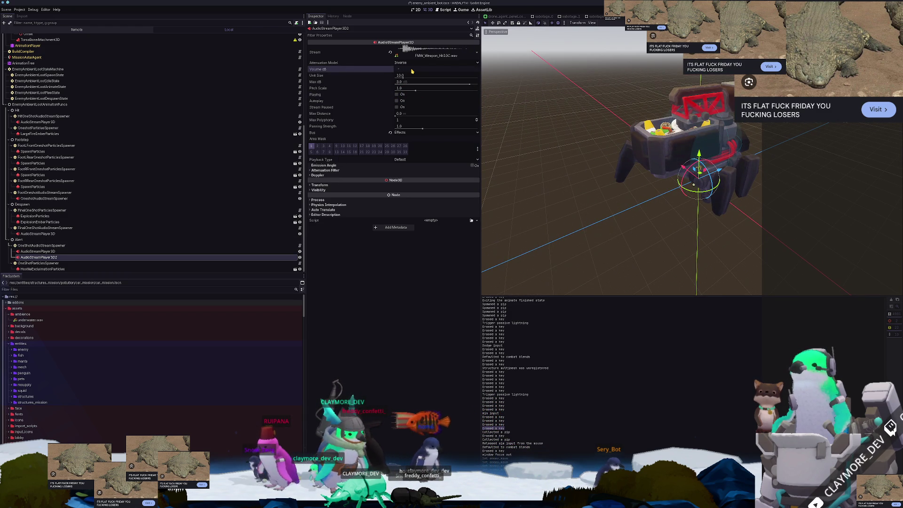
pyautogui.write('-20')
pyautogui.press('Return')
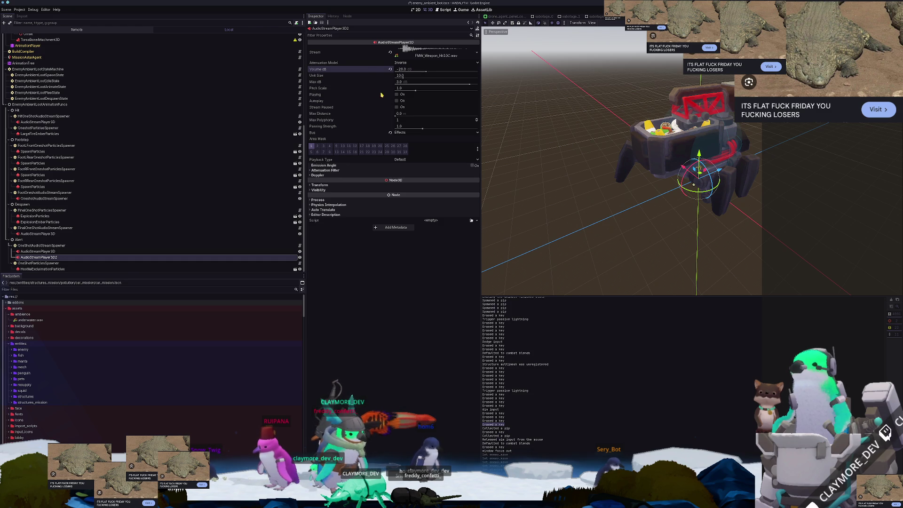
# Step: Set AudioStreamPlayer3D2's pitch scale to 3.0 and preview the higher-pitched sound
pyautogui.moveTo(415, 90); pyautogui.dragTo(442, 91)
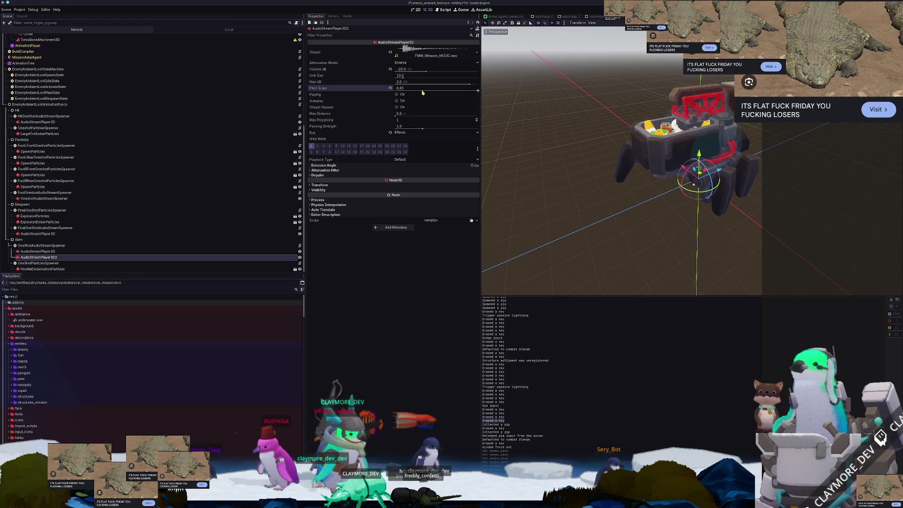
pyautogui.click(396, 95)
pyautogui.click(390, 88)
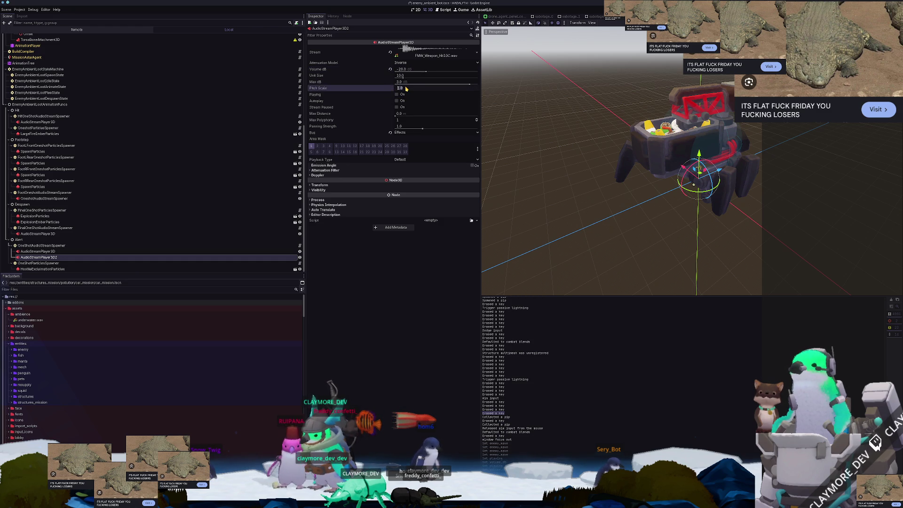
pyautogui.press('Return')
pyautogui.click(397, 95)
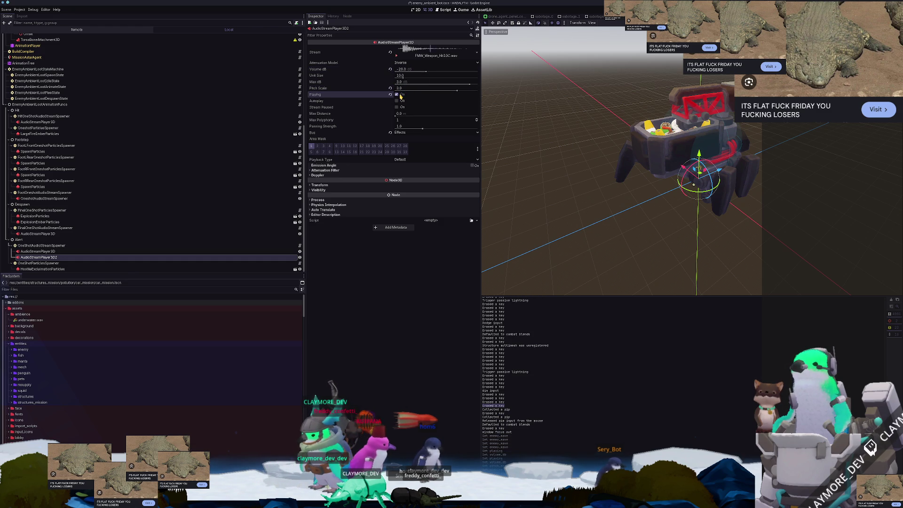
# Step: Set AudioStreamPlayer3D's volume to -20 dB, then preview both alert sounds together
pyautogui.click(20, 252)
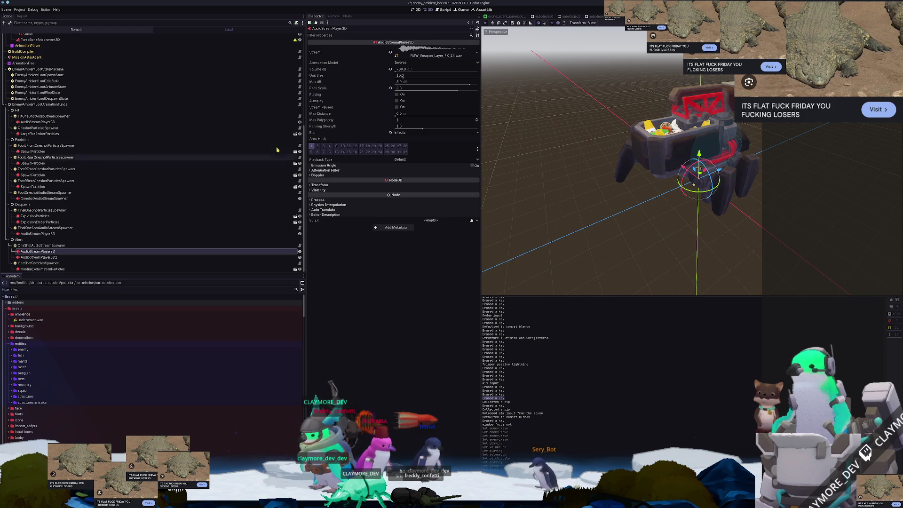
pyautogui.click(396, 95)
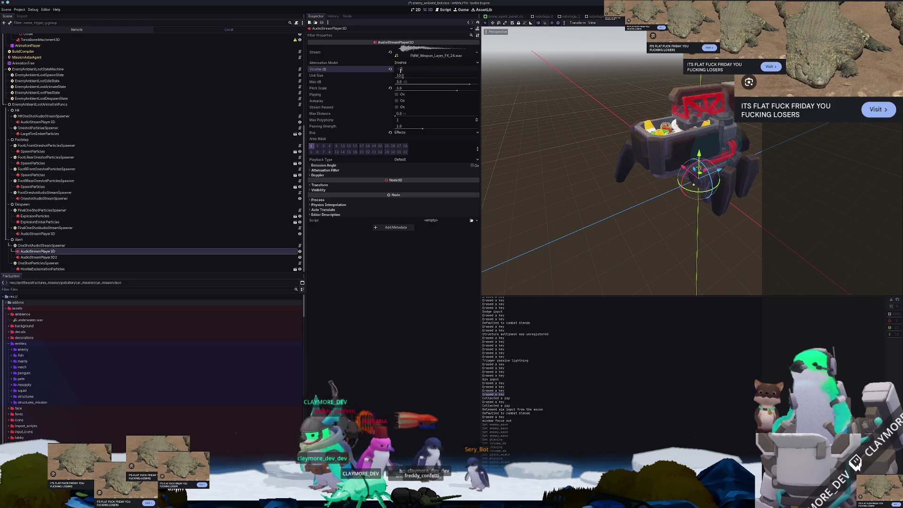
pyautogui.write('20')
pyautogui.press('Return')
pyautogui.click(398, 95)
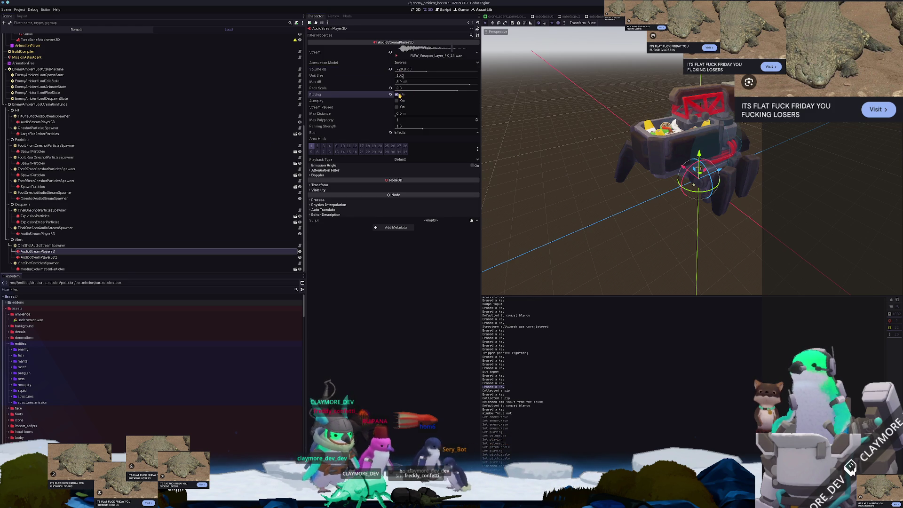
pyautogui.keyDown('ctrl'); pyautogui.click(39, 257); pyautogui.keyUp('ctrl')
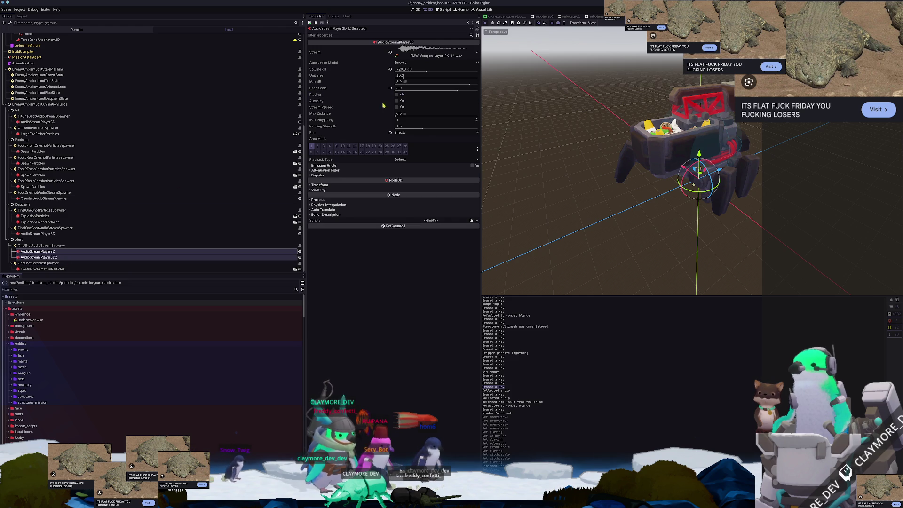
pyautogui.click(397, 95)
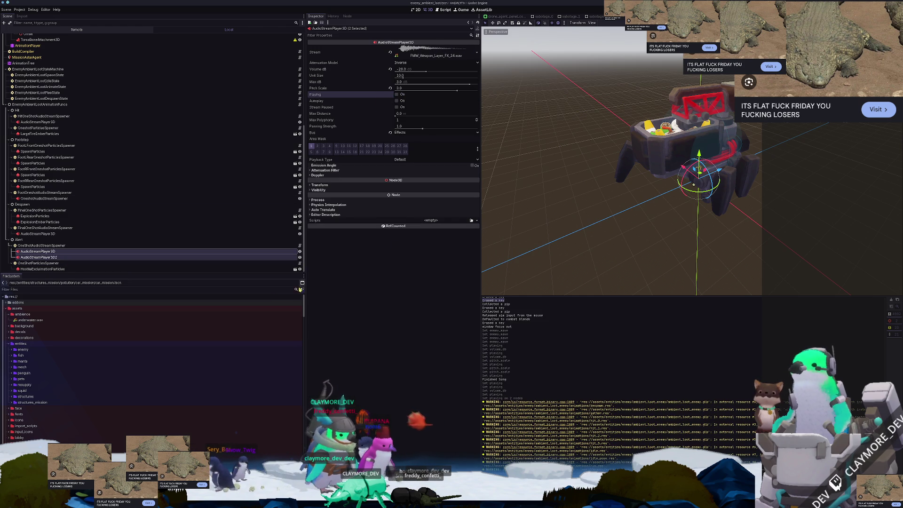
# Step: In the AnimationTree, set the movement state machine's walk TimeScale to 1.0 and save the enemy scene
pyautogui.click(42, 268)
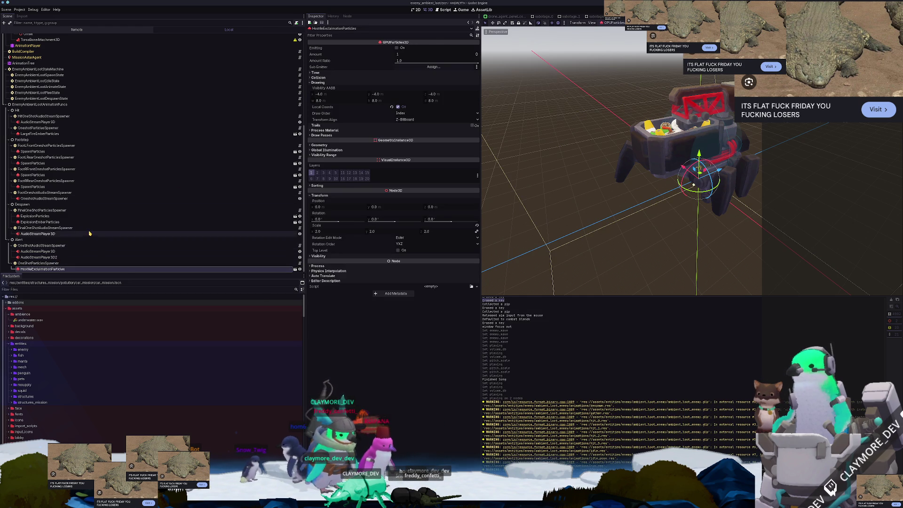
pyautogui.scroll(6, 108, 223)
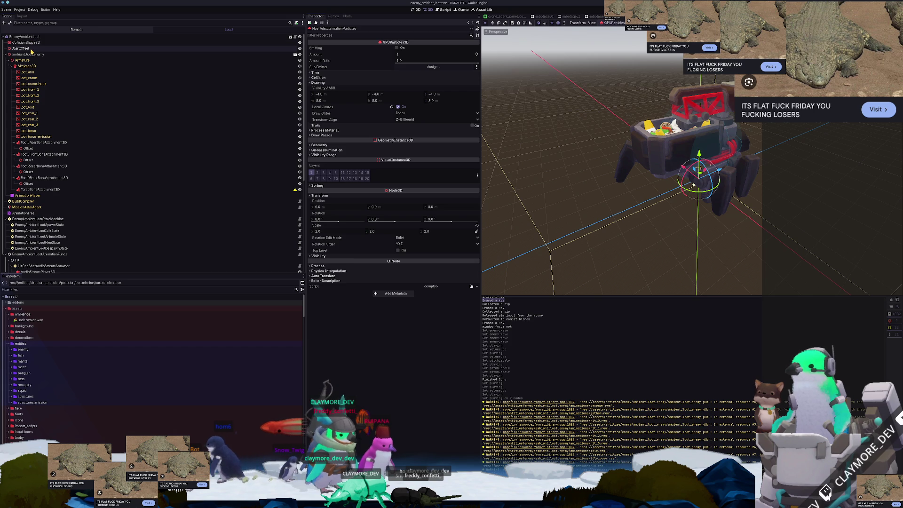
pyautogui.scroll(-6, 117, 188)
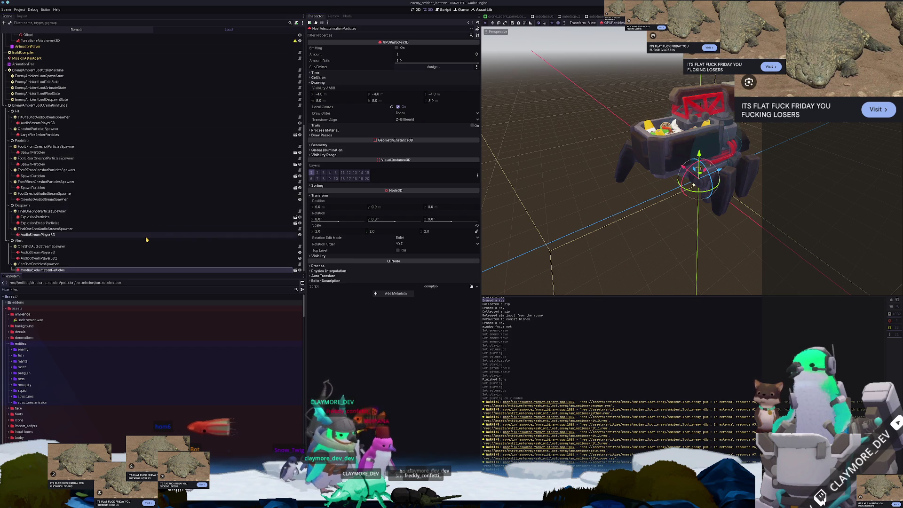
pyautogui.click(28, 47)
pyautogui.click(22, 63)
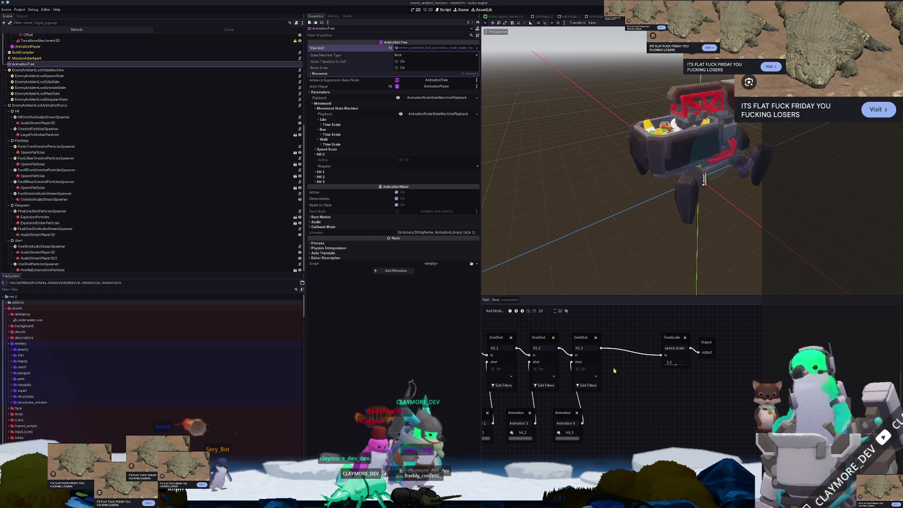
pyautogui.hscroll(-5, 649, 390)
pyautogui.click(506, 369)
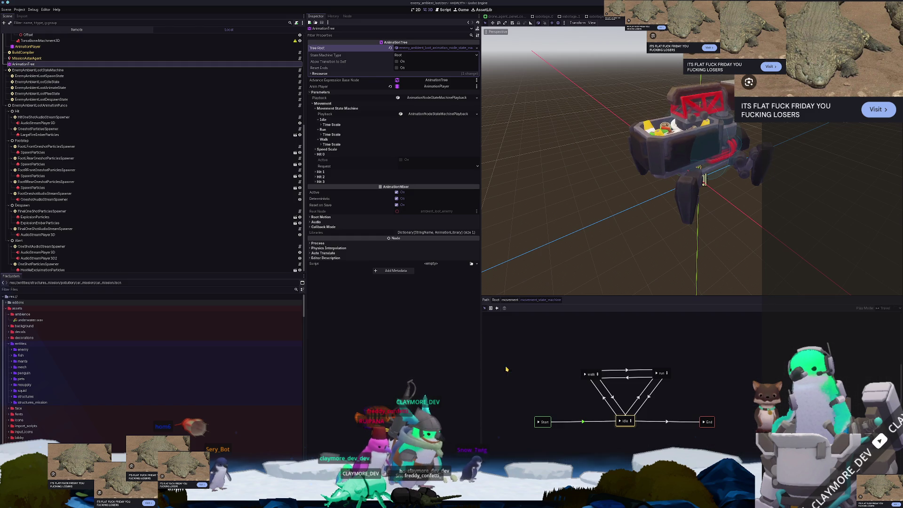
pyautogui.click(597, 374)
pyautogui.click(620, 408)
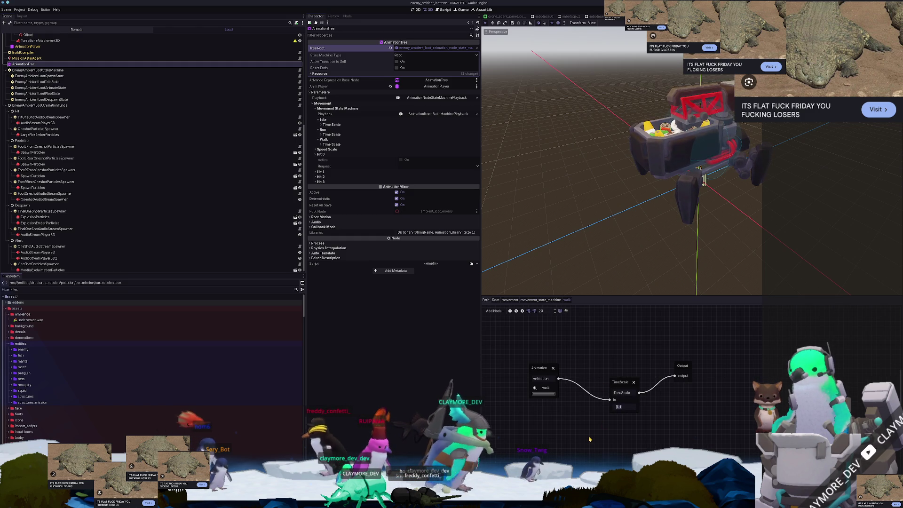
pyautogui.write('1.0')
pyautogui.press('Return')
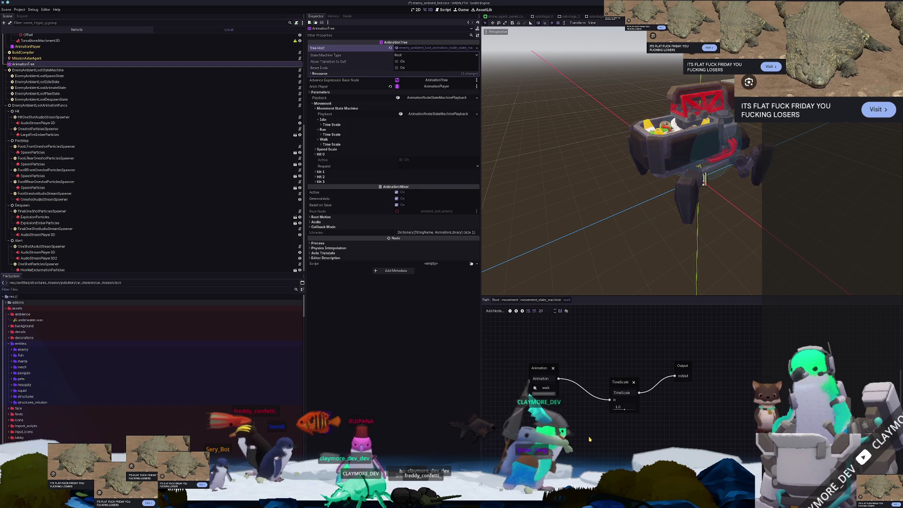
pyautogui.hotkey('ctrl', 's')
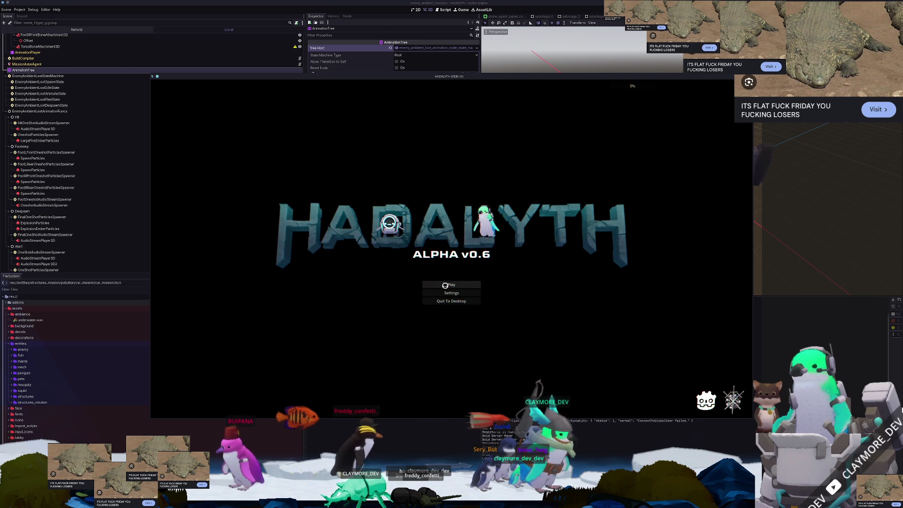
# Step: Load save slot 1 in the running game and deploy into the mission
pyautogui.click(427, 286)
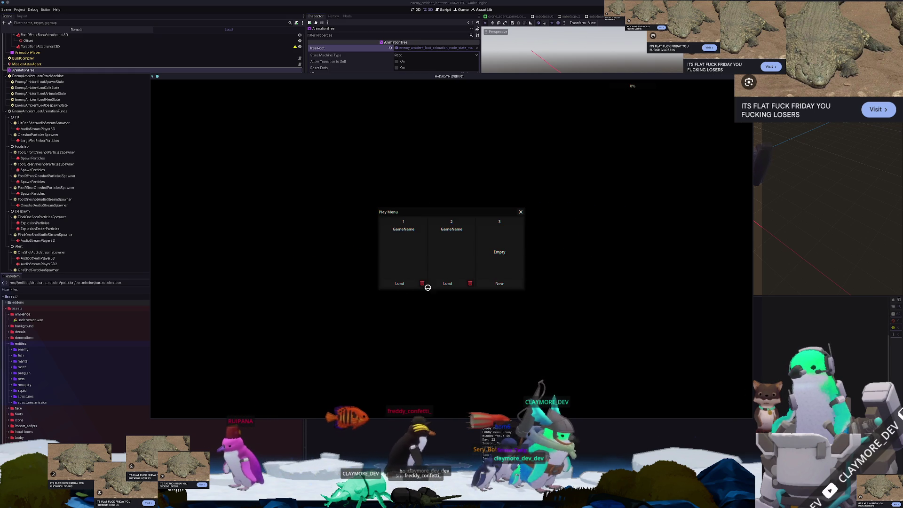
pyautogui.click(404, 283)
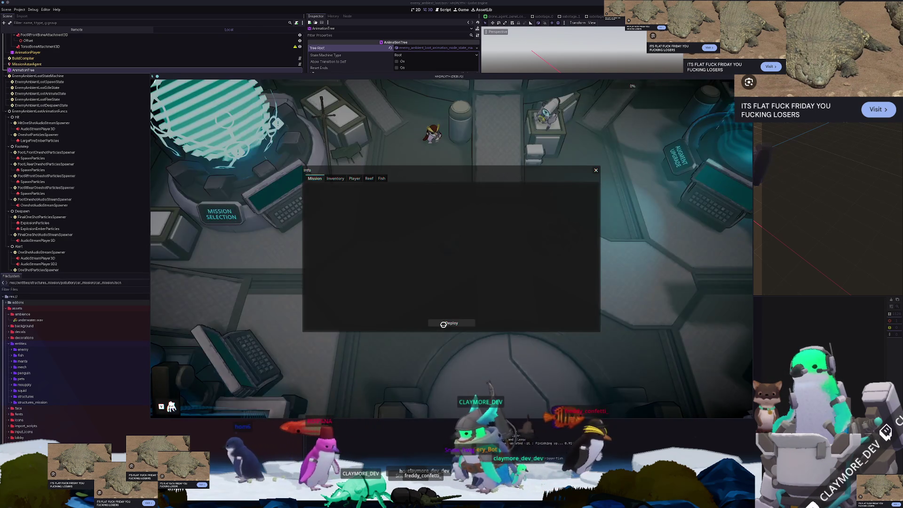
pyautogui.click(443, 324)
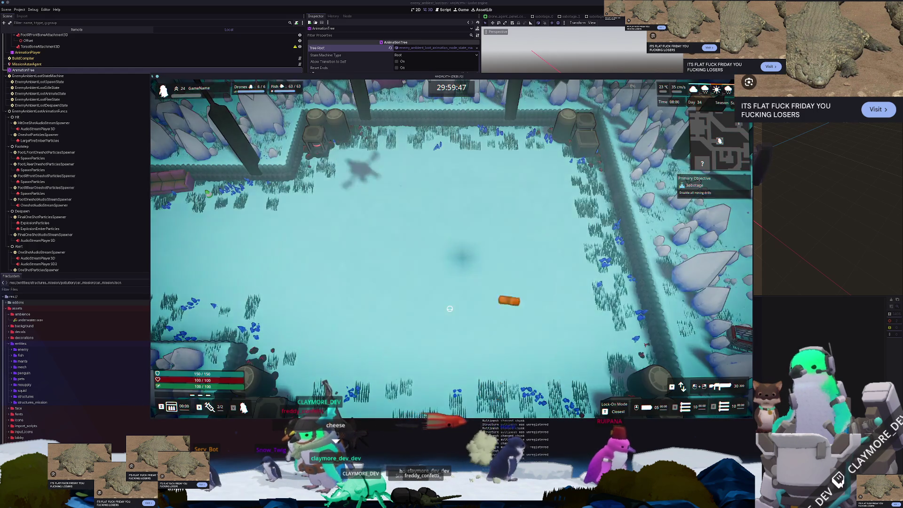
pyautogui.click(552, 25)
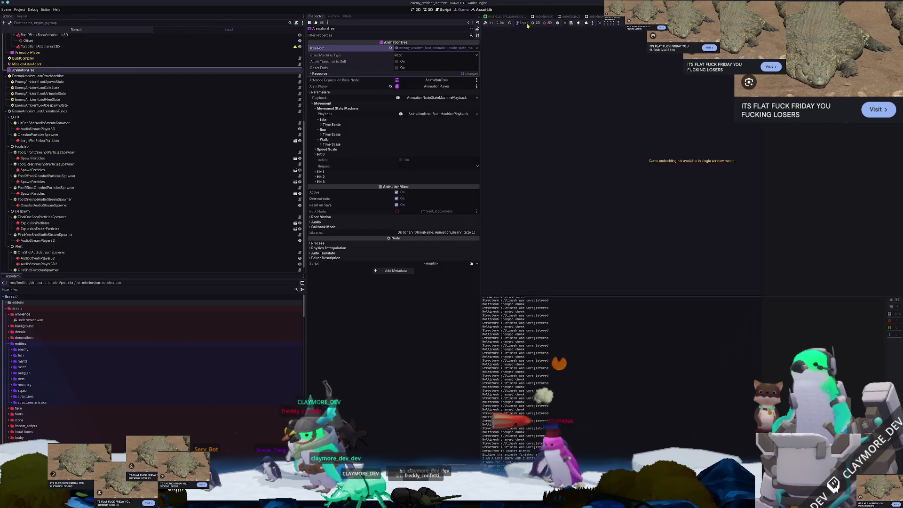
# Step: Stop the running game and relaunch it
pyautogui.hotkey('alt', 'Tab')
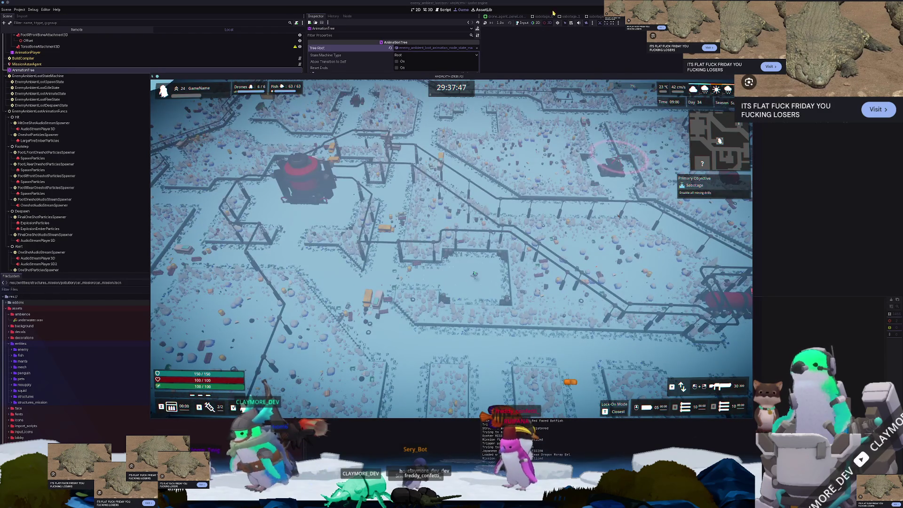
pyautogui.press('F8')
pyautogui.click(587, 23)
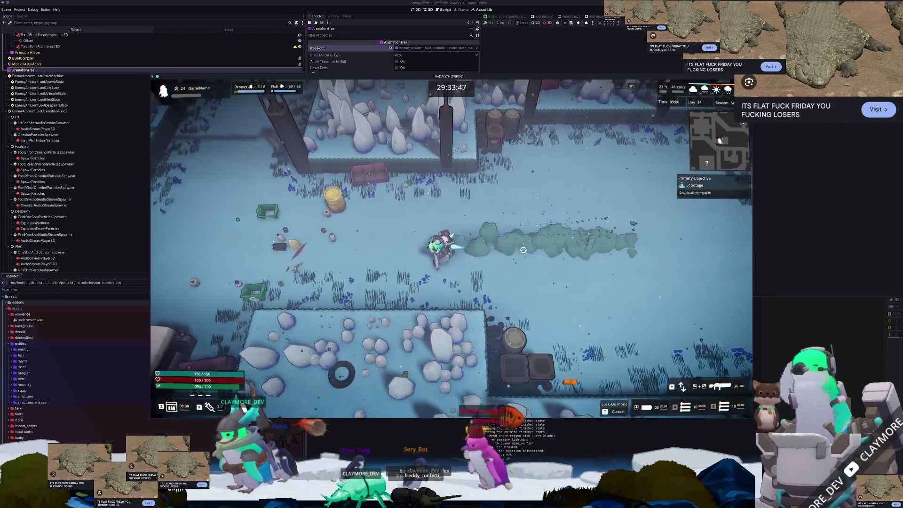
# Step: Walk the character west and south through the snowy corridors
pyautogui.hotkey('shift', 'a')
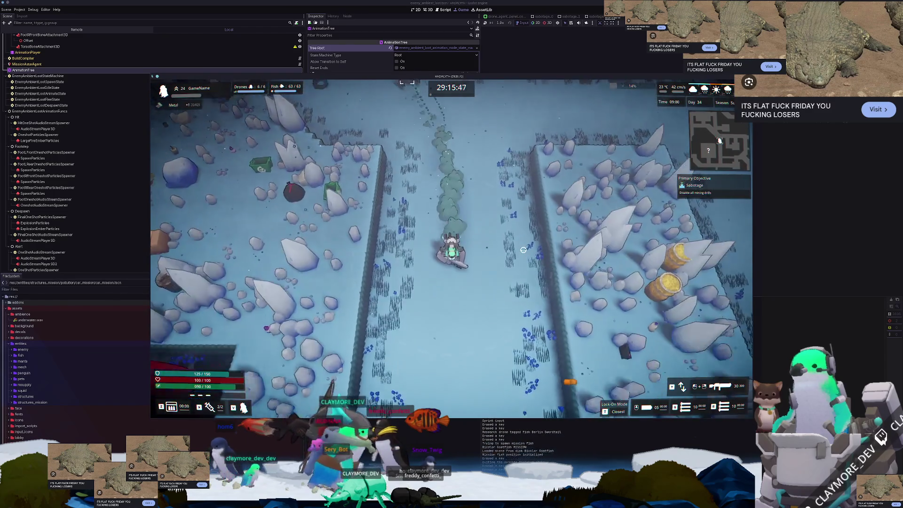
pyautogui.press('s')
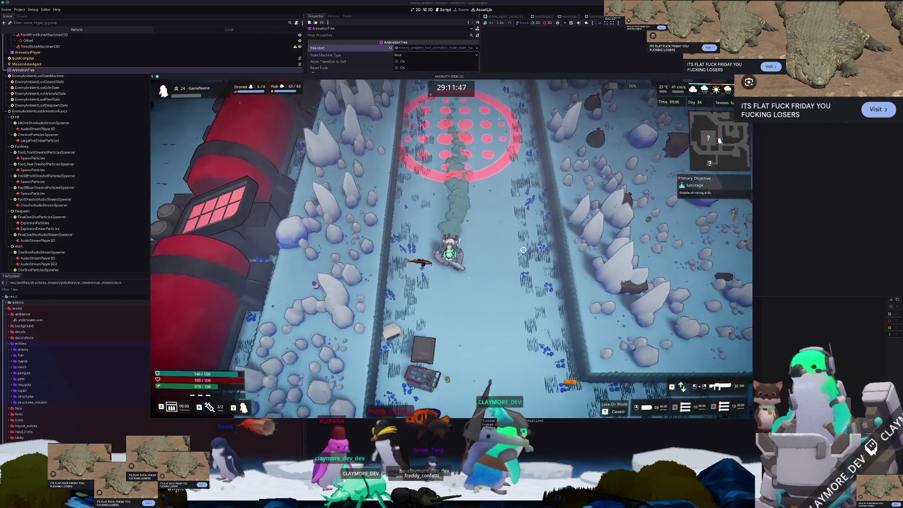
pyautogui.press('s')
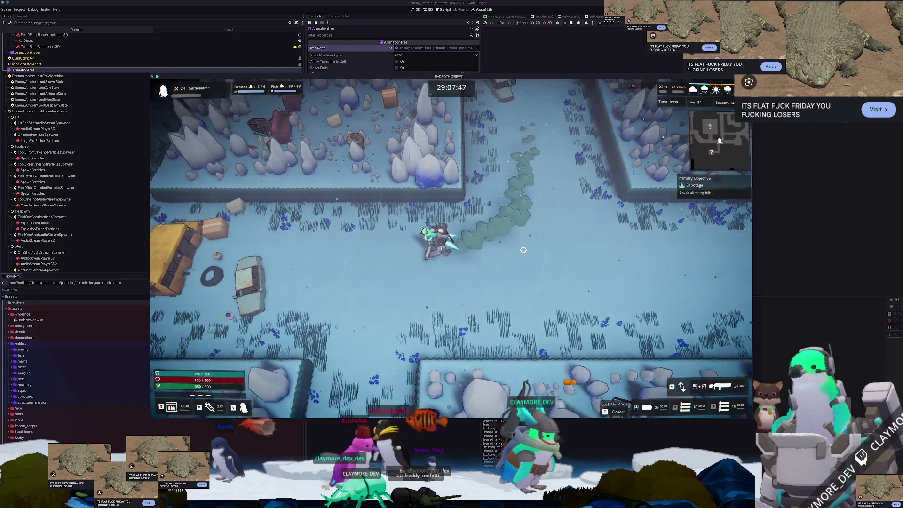
pyautogui.press('a')
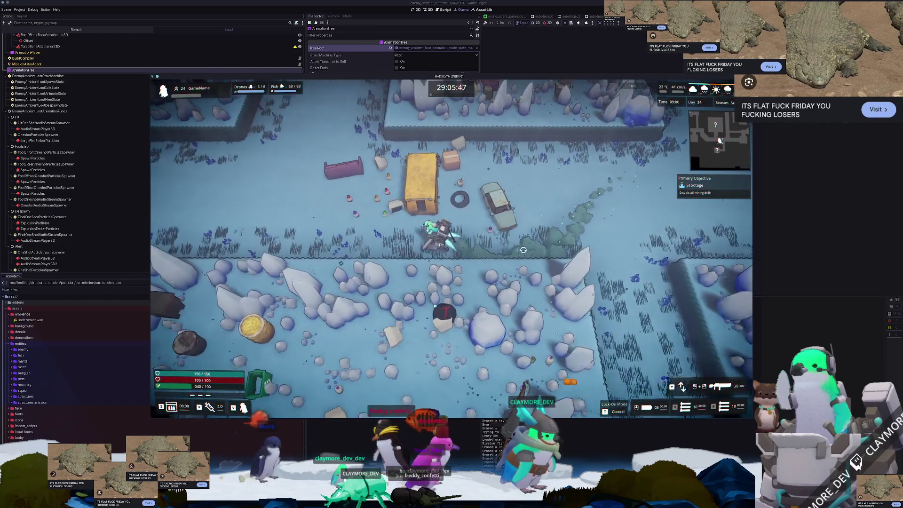
pyautogui.press('a')
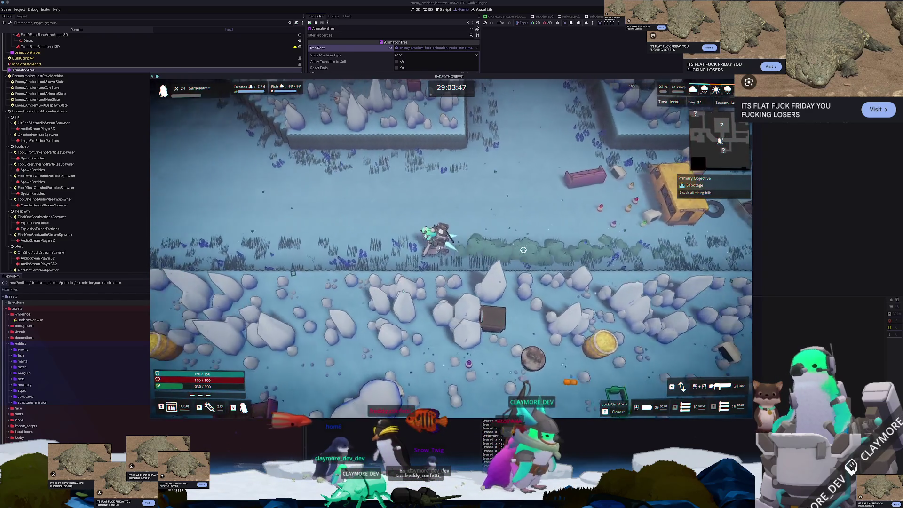
# Step: Walk the character around the map toward the vehicles and barrels
pyautogui.press('w')
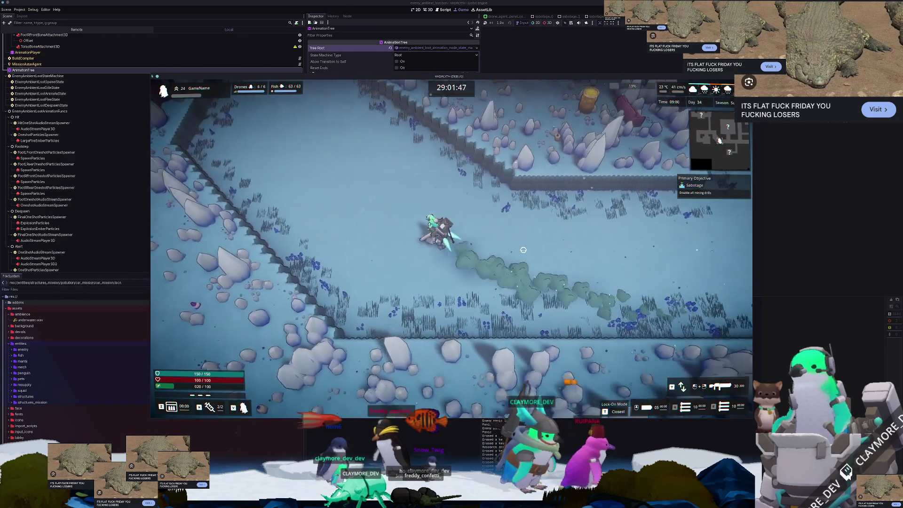
pyautogui.press('w')
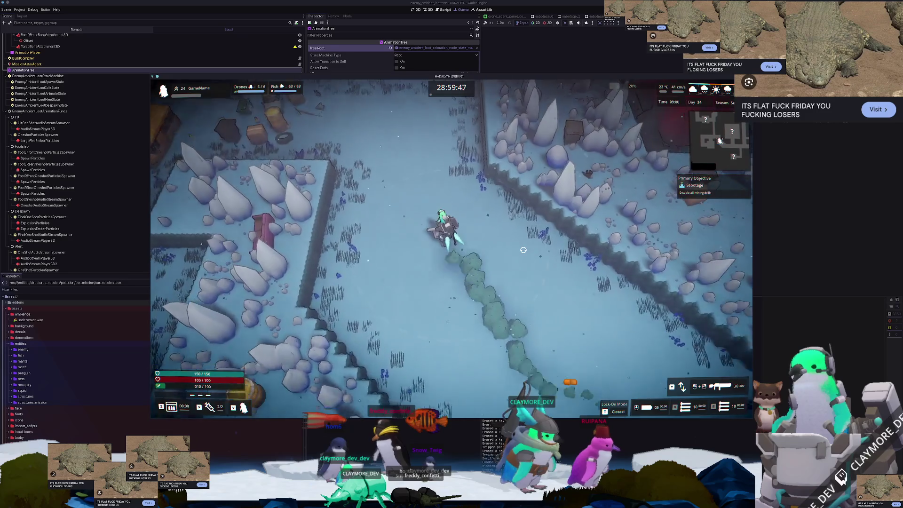
pyautogui.press('a')
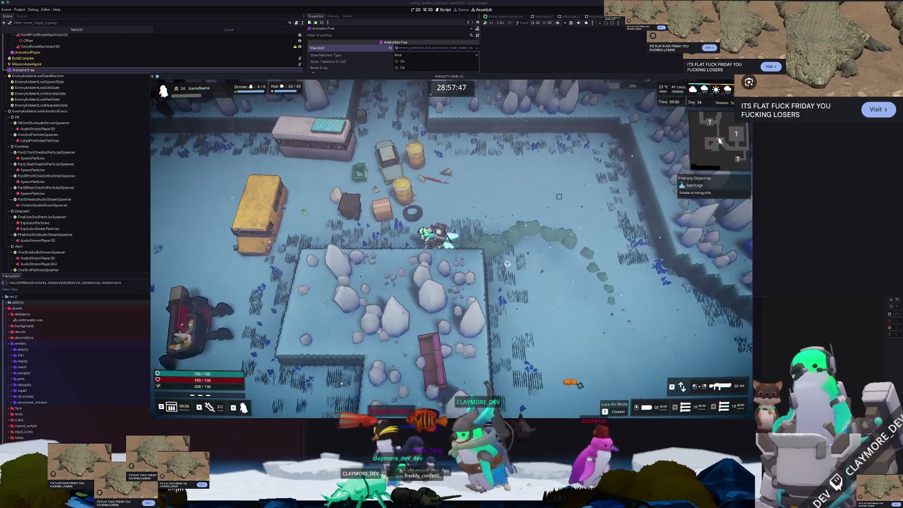
pyautogui.press('a')
pyautogui.press('s')
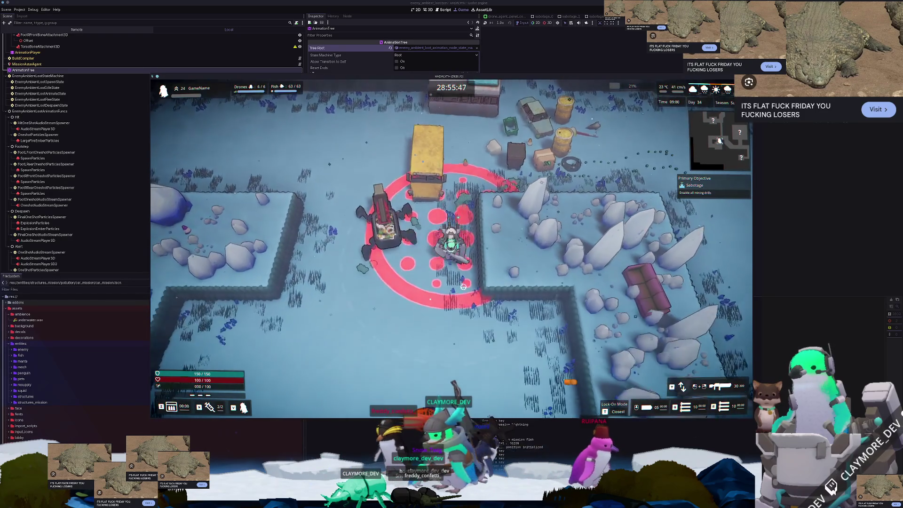
pyautogui.press('s')
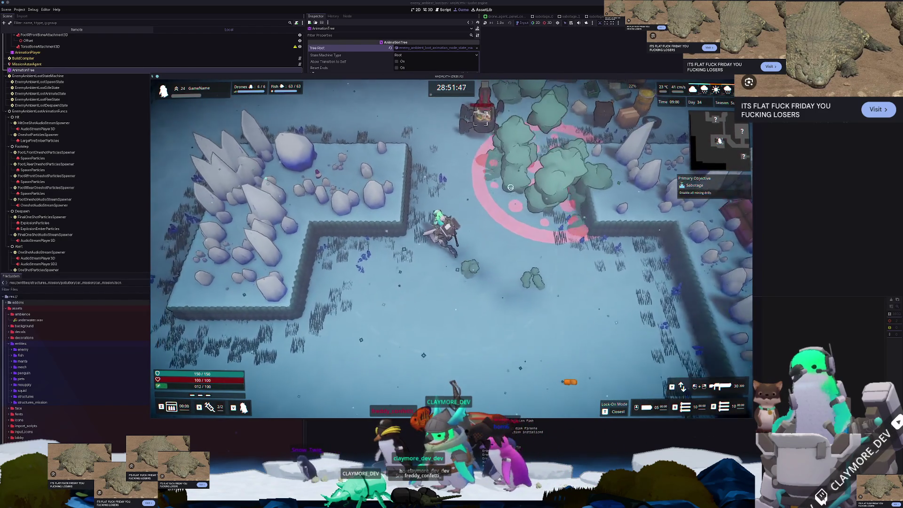
pyautogui.hotkey('w', 'd')
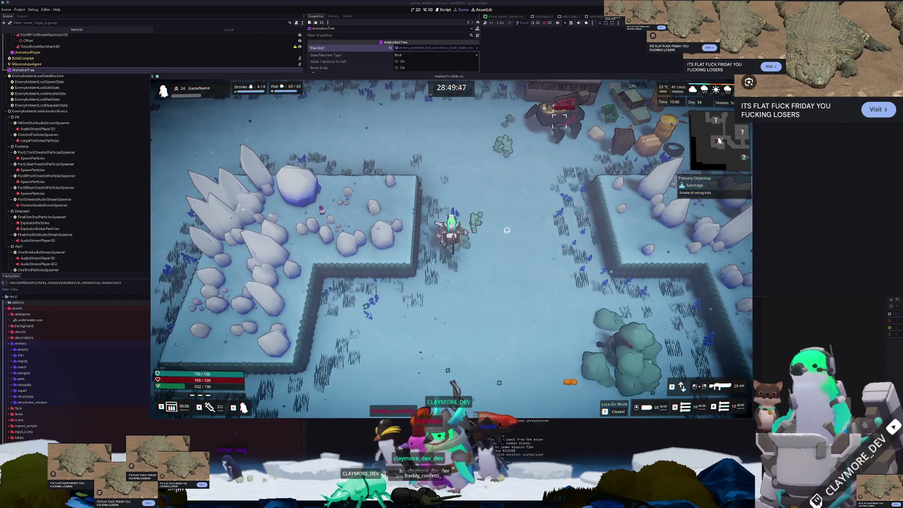
pyautogui.hotkey('w', 'd')
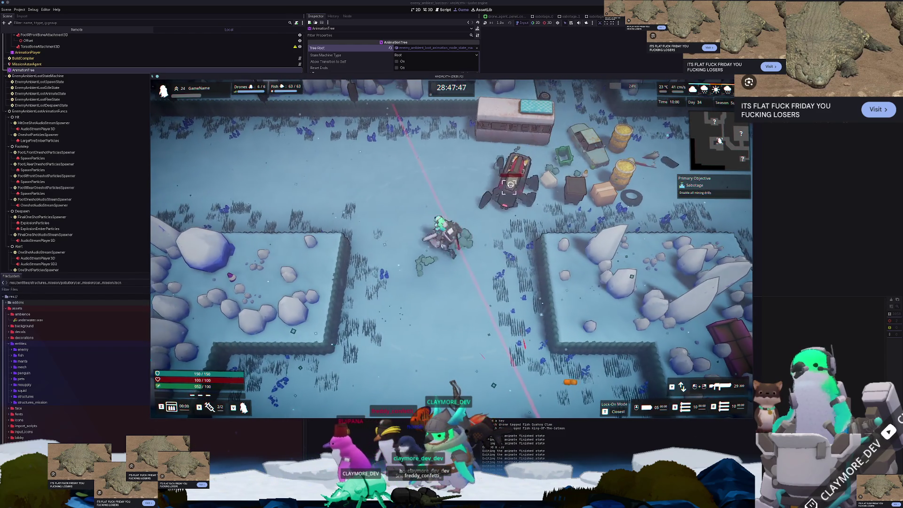
pyautogui.hotkey('s', 'a')
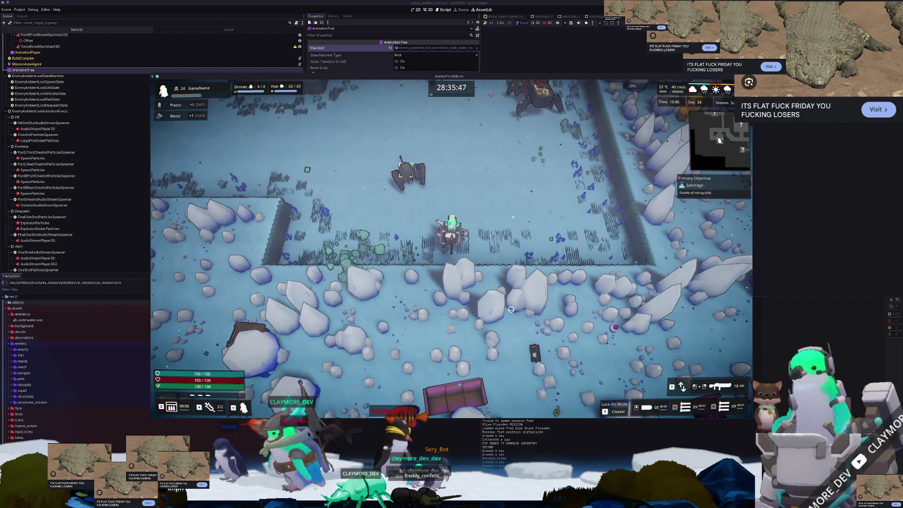
# Step: Head north firing at the approaching drone, then pause and stop the playtest
pyautogui.press('w')
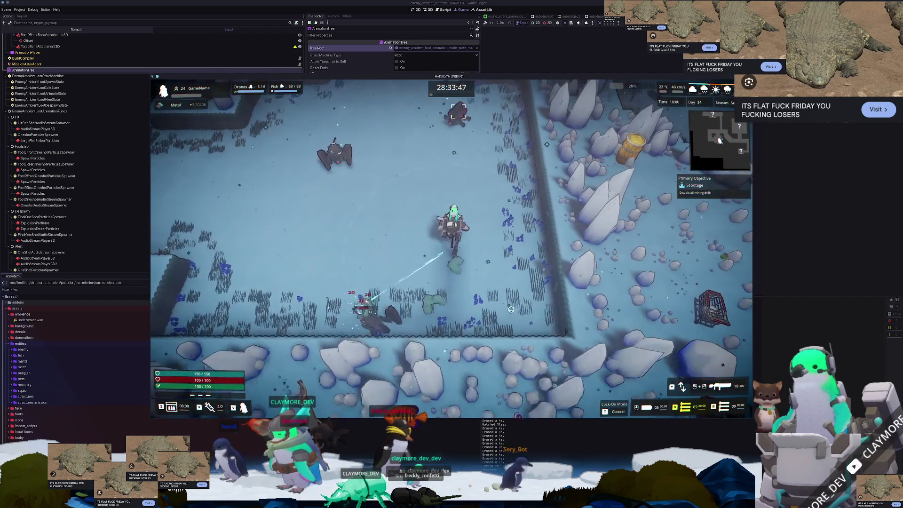
pyautogui.press('w')
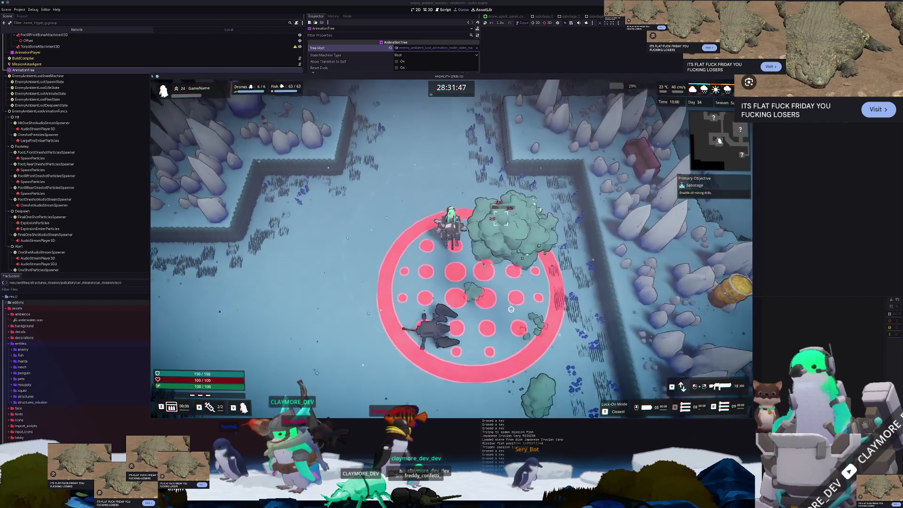
pyautogui.press('w')
pyautogui.press('a')
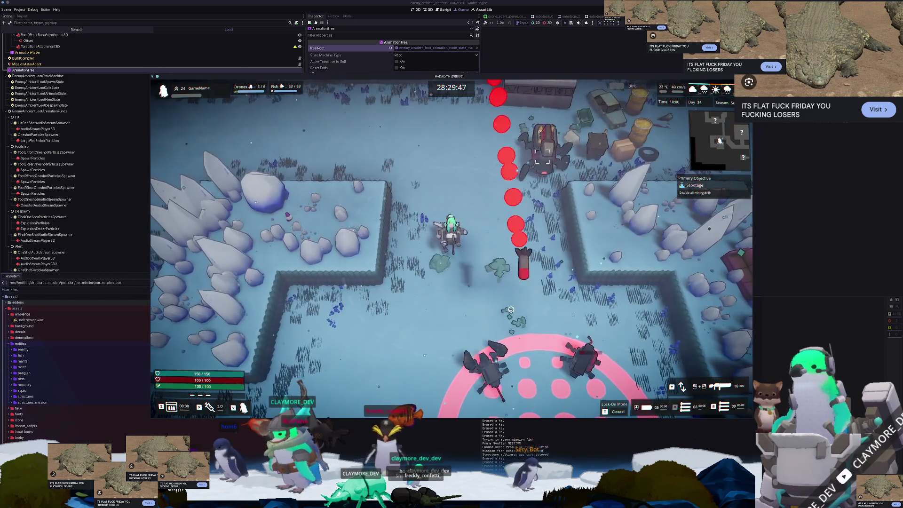
pyautogui.press('w')
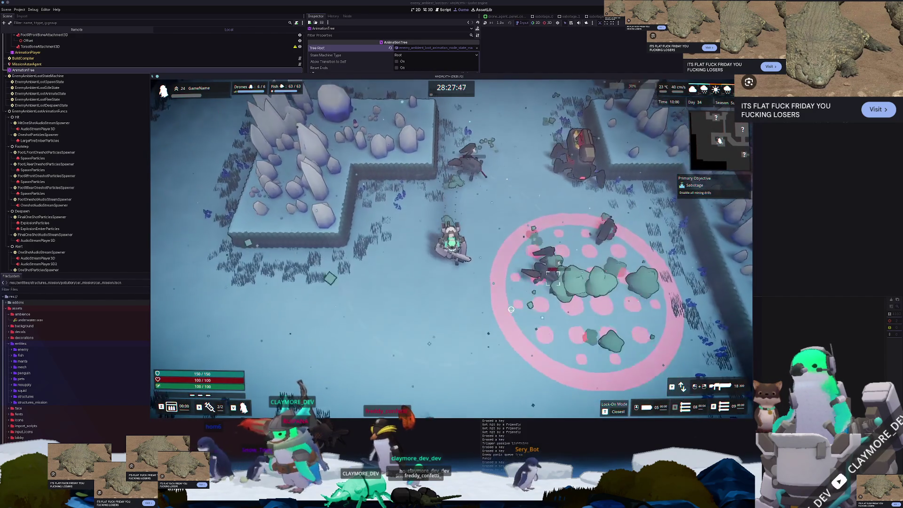
pyautogui.press('Escape')
pyautogui.click(451, 265)
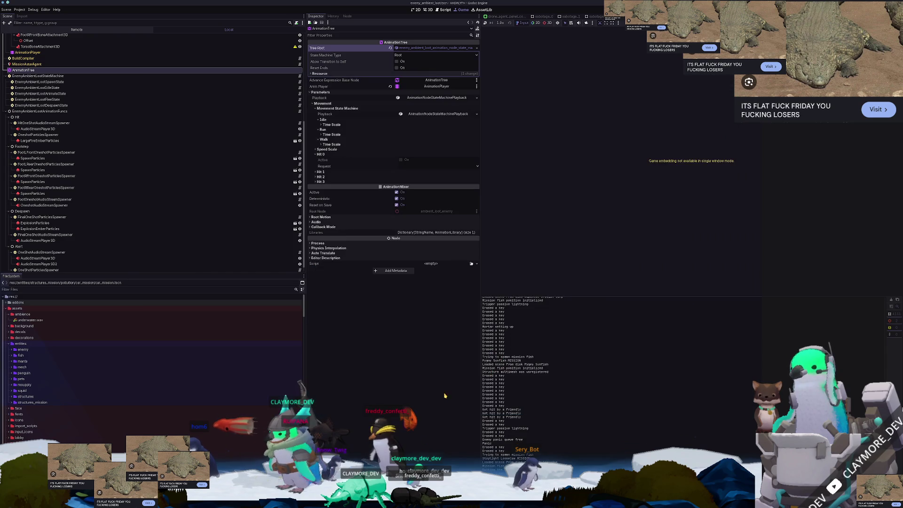
# Step: Select both alert AudioStreamPlayer3D nodes under Alert and save the scene
pyautogui.scroll(-1, 29, 242)
pyautogui.click(38, 251)
pyautogui.click(42, 245)
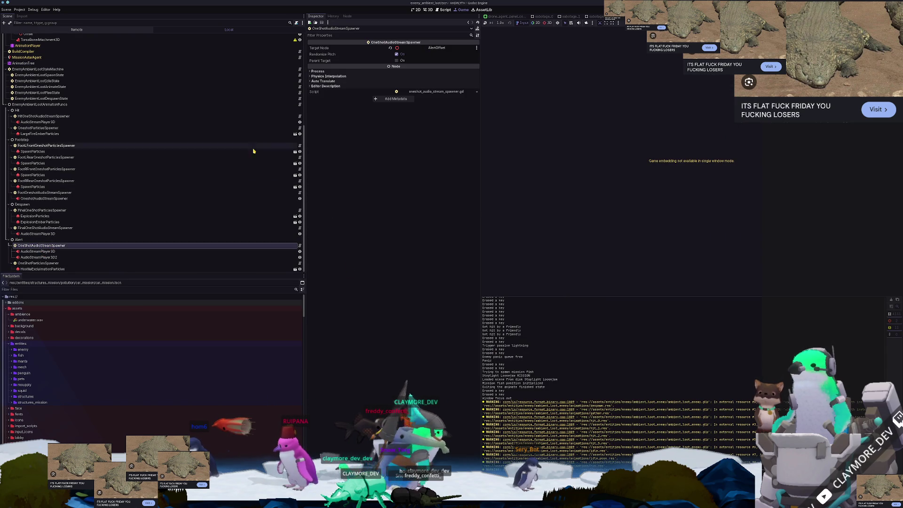
pyautogui.click(37, 251)
pyautogui.keyDown('shift'); pyautogui.click(38, 258); pyautogui.keyUp('shift')
pyautogui.hotkey('ctrl', 's')
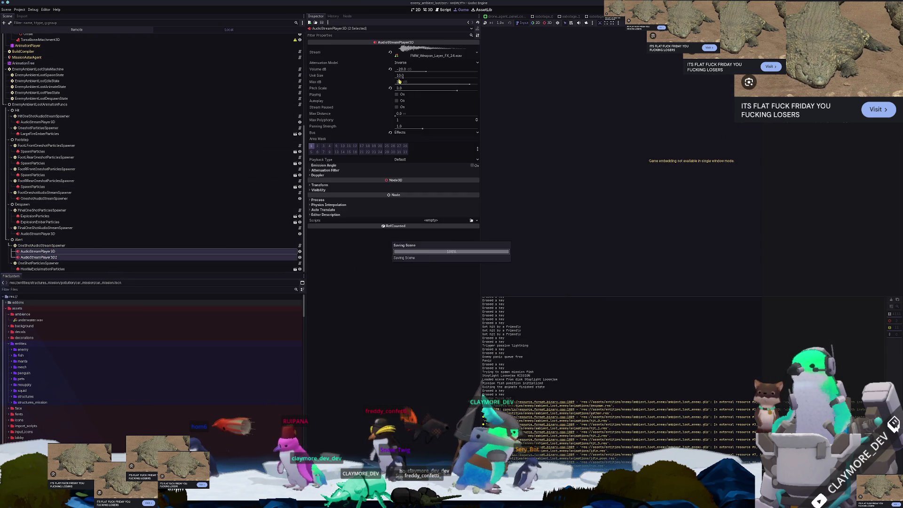
# Step: Set both alert players' volume to -8 dB, preview the sound, and save
pyautogui.click(401, 69)
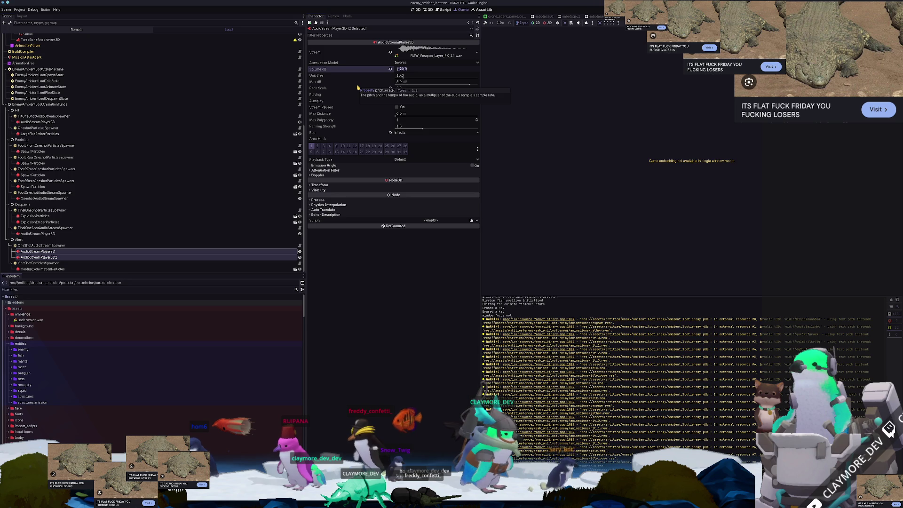
pyautogui.write('-8')
pyautogui.press('Return')
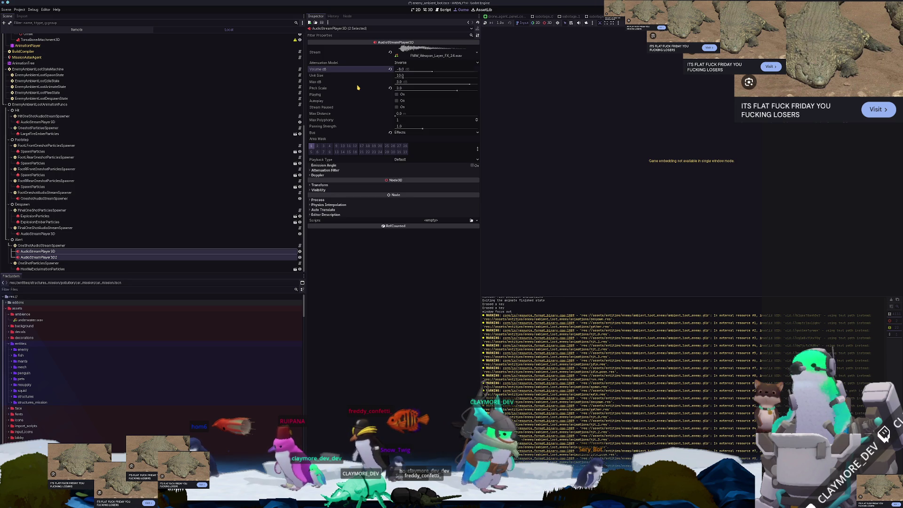
pyautogui.click(397, 94)
pyautogui.hotkey('ctrl', 's')
pyautogui.click(427, 9)
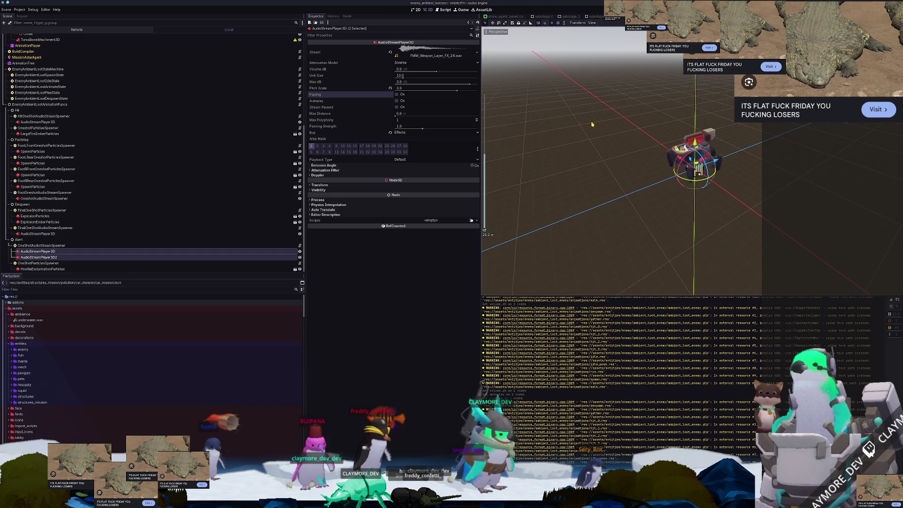
pyautogui.scroll(3, 591, 120)
pyautogui.click(396, 94)
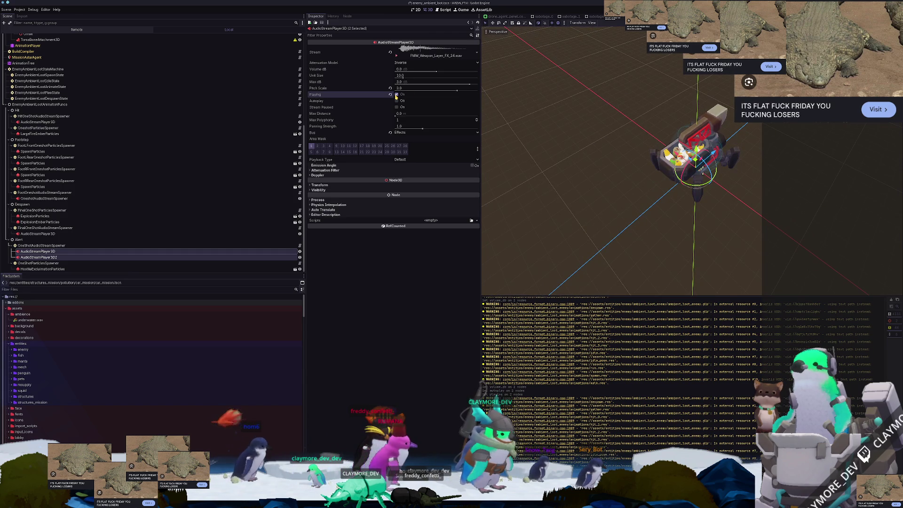
pyautogui.hotkey('ctrl', 's')
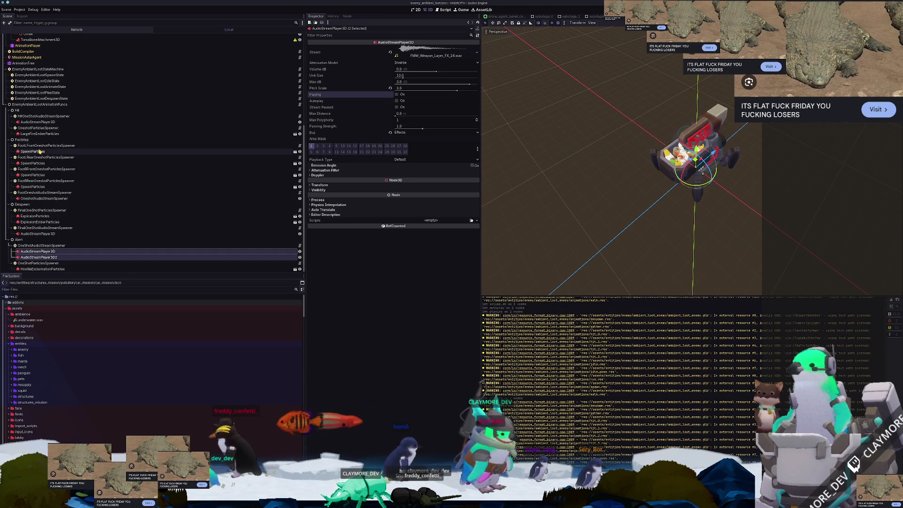
# Step: Set the gravel sound spawner's volume to -8 dB, preview it, and relaunch the game with F5
pyautogui.click(57, 198)
pyautogui.click(403, 69)
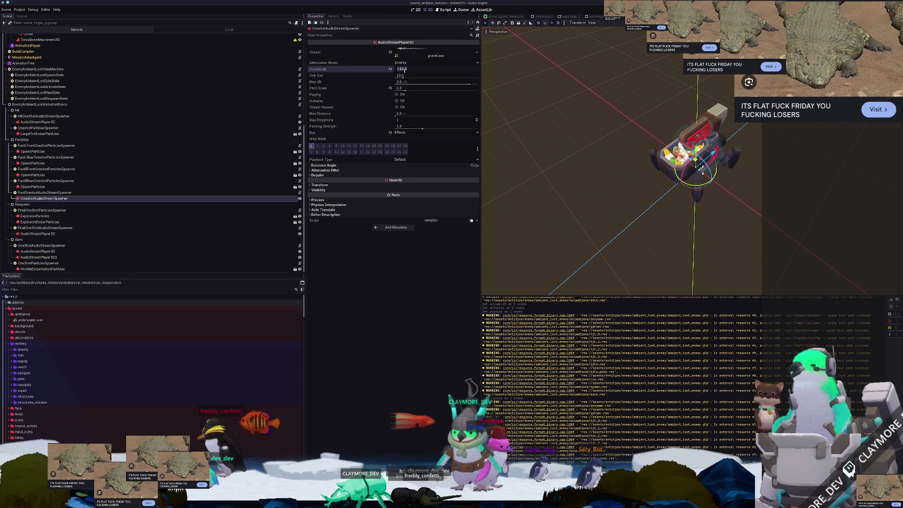
pyautogui.write('8')
pyautogui.press('Return')
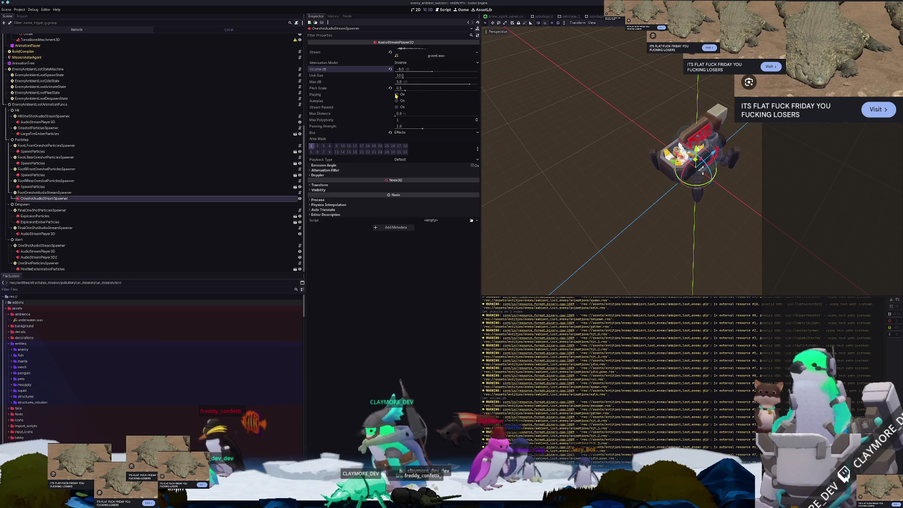
pyautogui.click(396, 94)
pyautogui.press('F5')
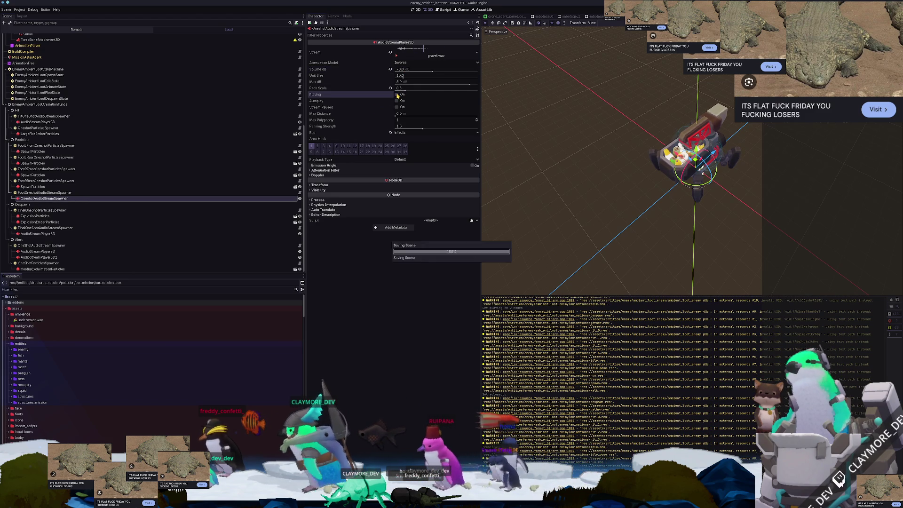
# Step: Dodge the red circle and fire at drones while moving past the rocks and snow field
pyautogui.press('d')
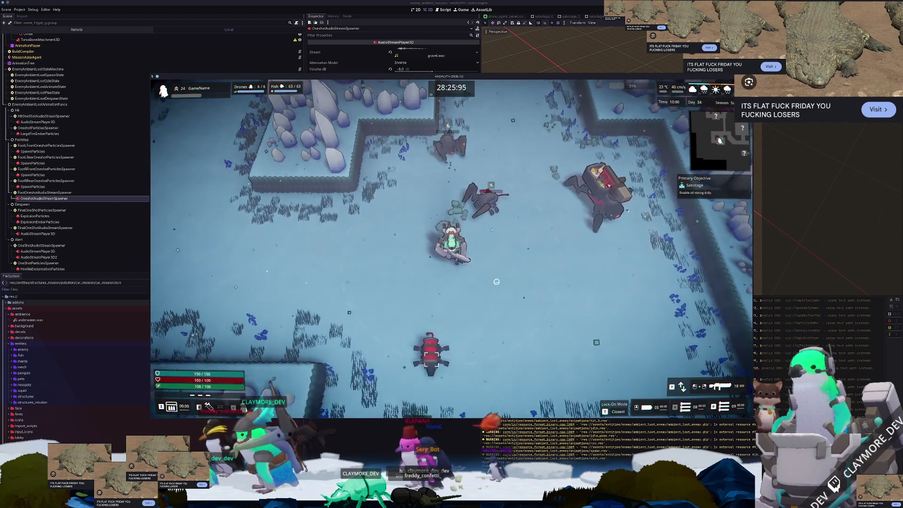
pyautogui.press('a')
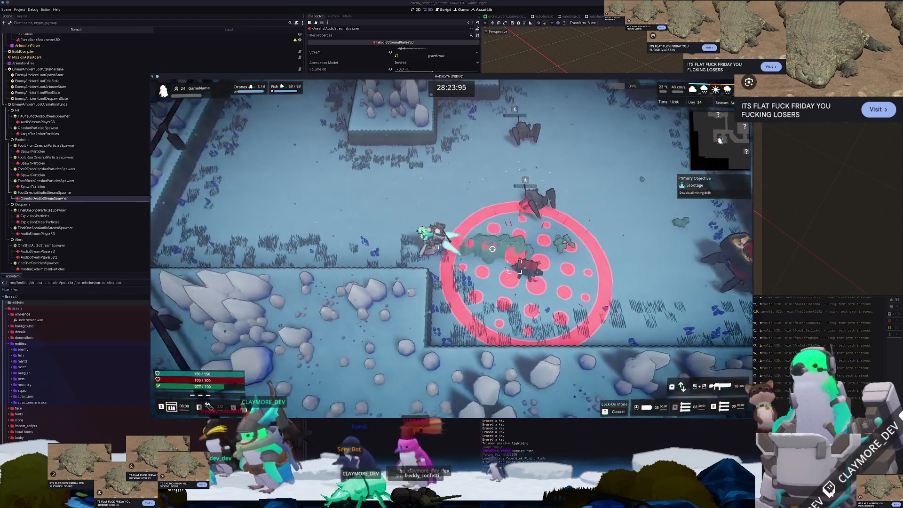
pyautogui.click(570, 192)
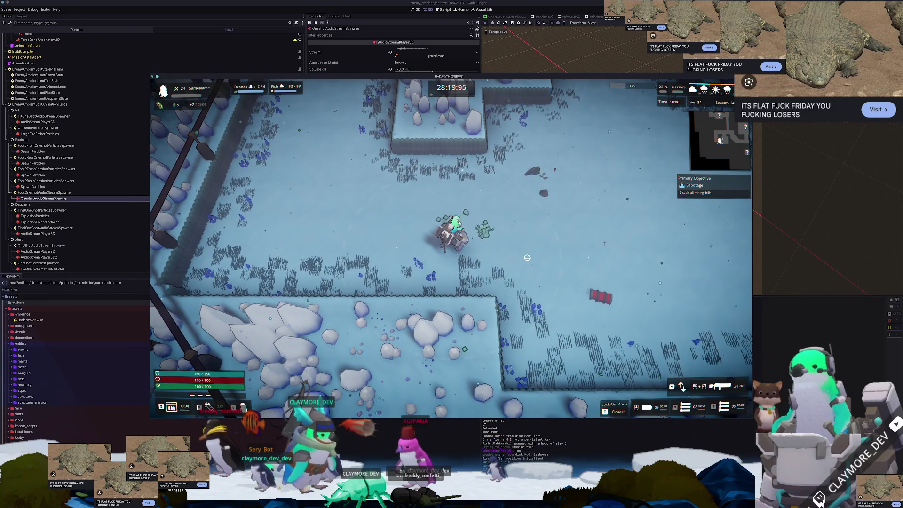
pyautogui.press('d')
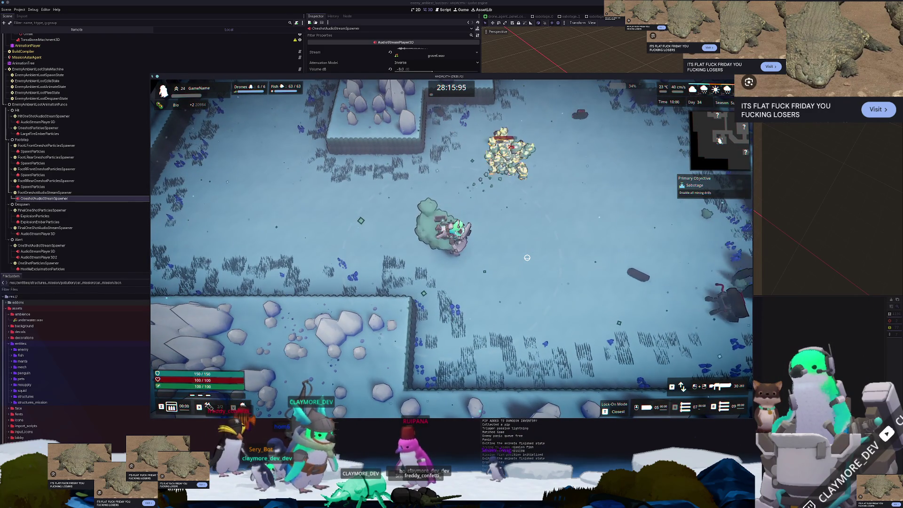
pyautogui.press('w')
pyautogui.press('a')
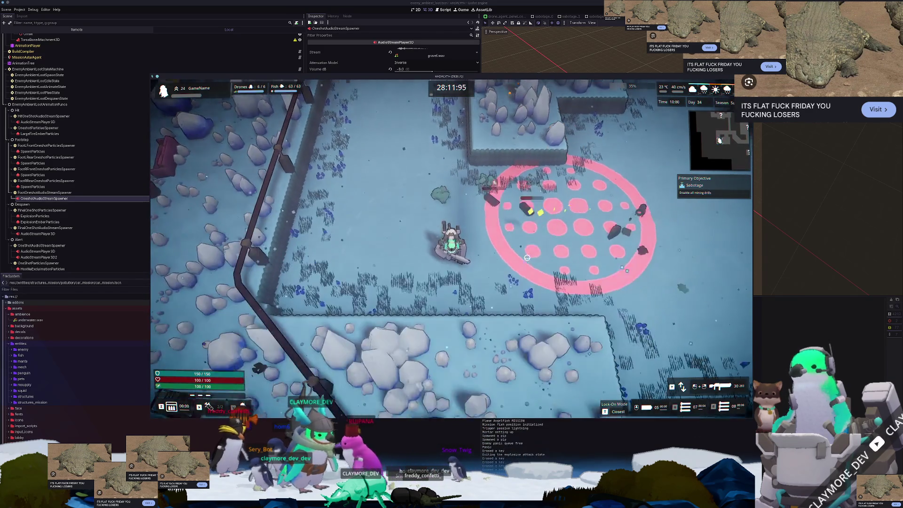
pyautogui.press('s')
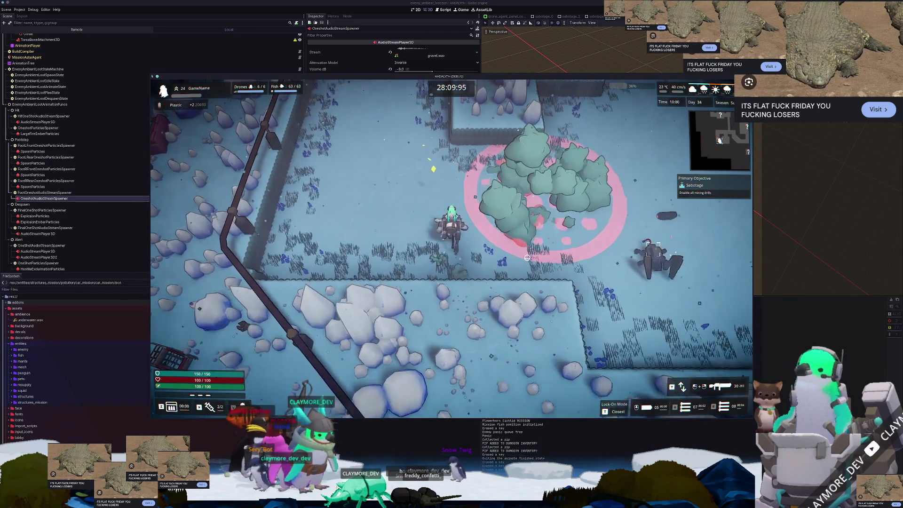
pyautogui.press('w')
pyautogui.press('a')
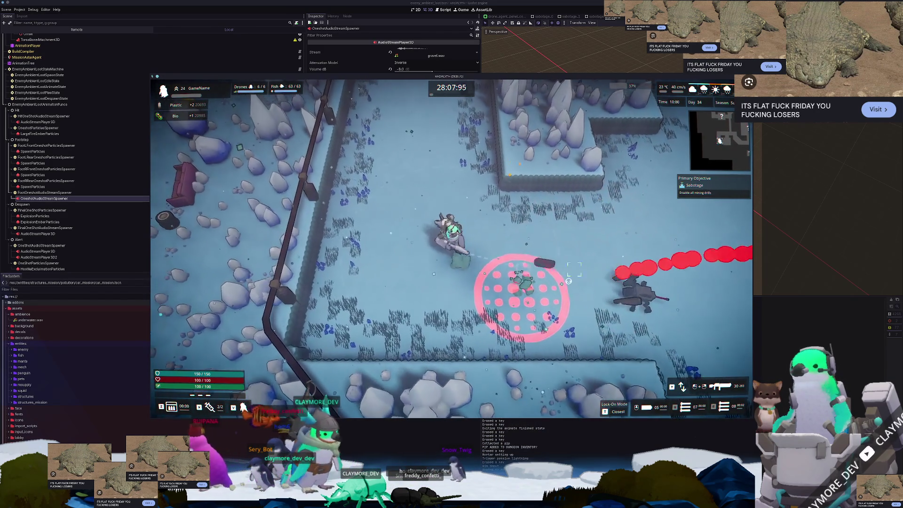
pyautogui.press('a')
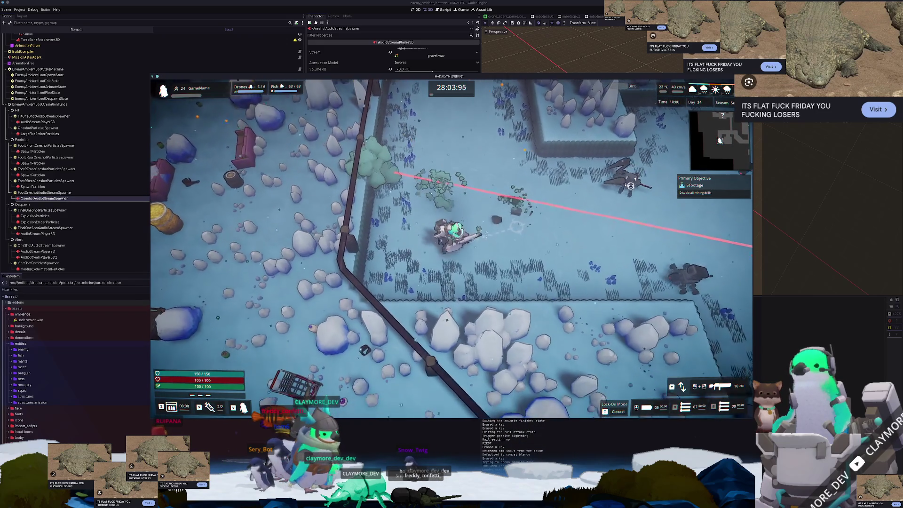
# Step: Keep moving through the level, fighting the enemies near the vehicles
pyautogui.press('w')
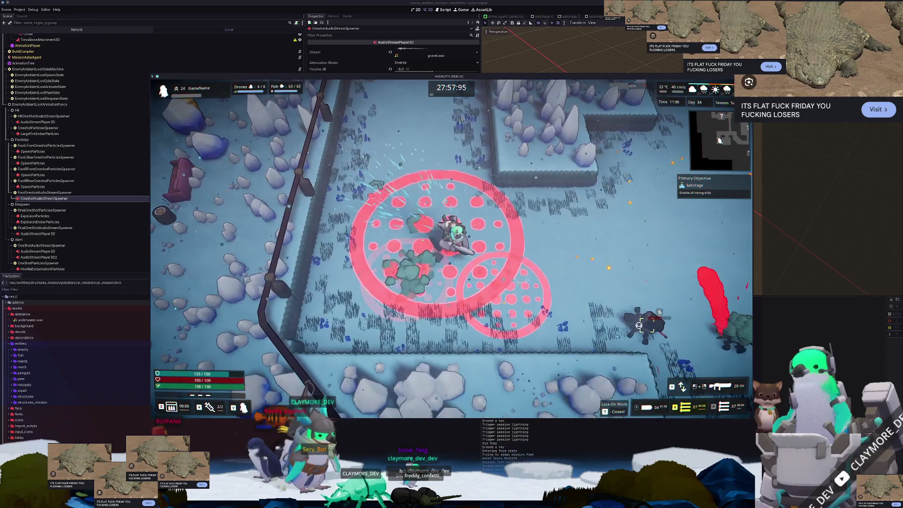
pyautogui.press('s')
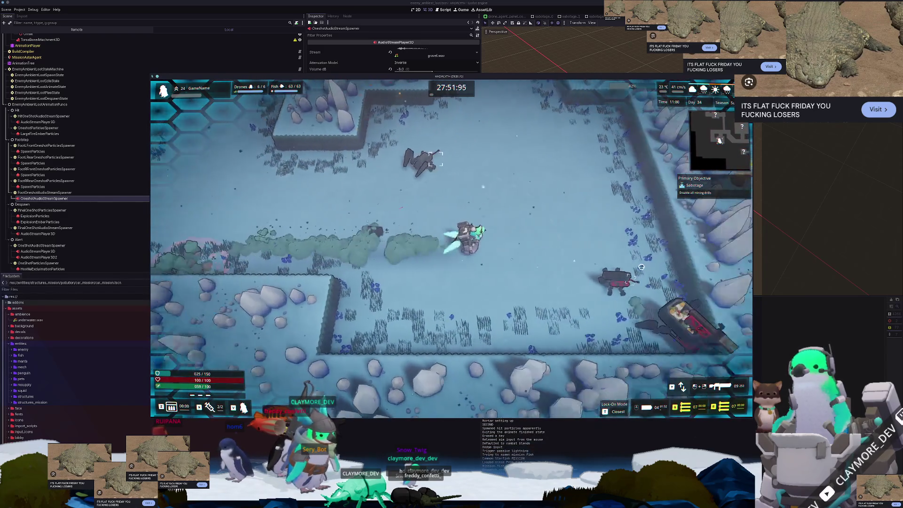
pyautogui.press('w')
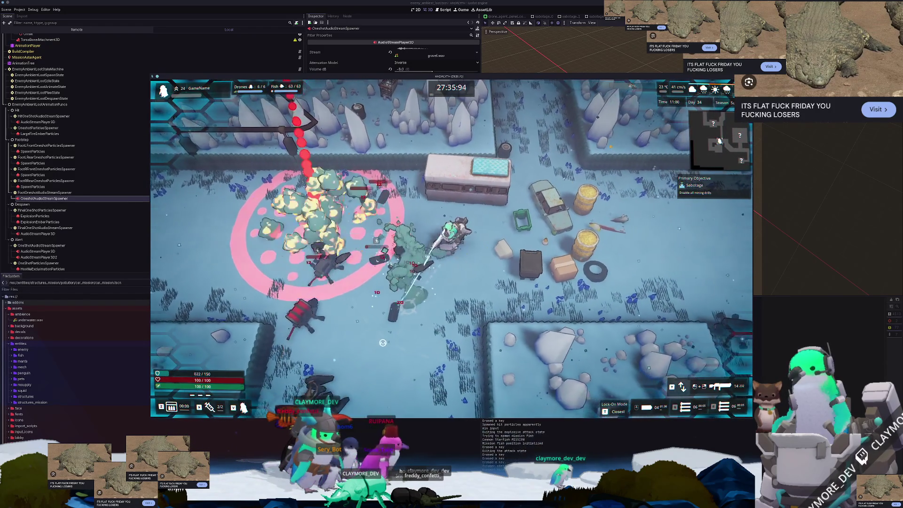
pyautogui.press('s')
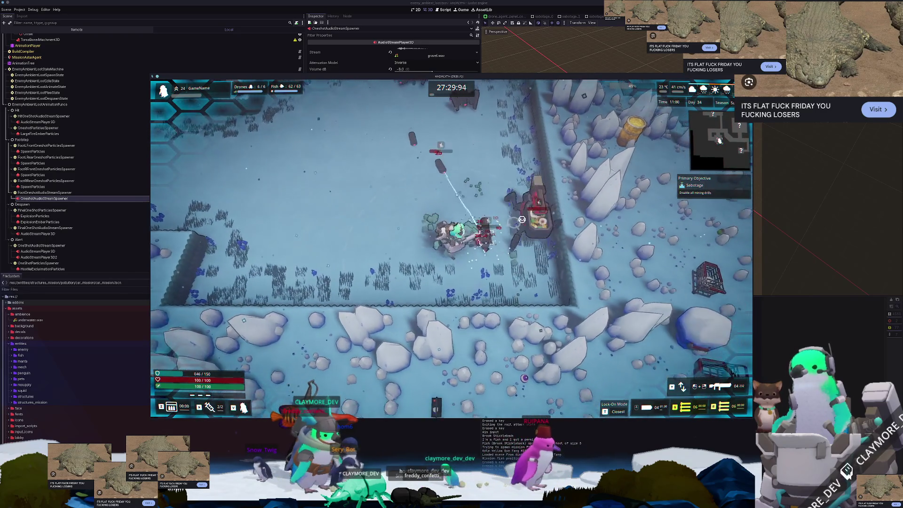
pyautogui.press('w')
pyautogui.press('d')
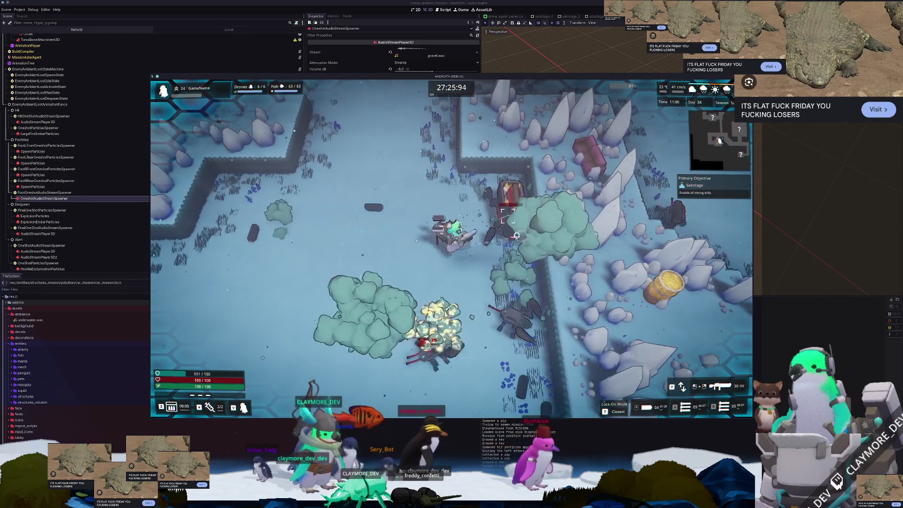
# Step: Shoot the nearby enemies and fire gas blasts at them
pyautogui.press('w')
pyautogui.press('a')
pyautogui.click(530, 255)
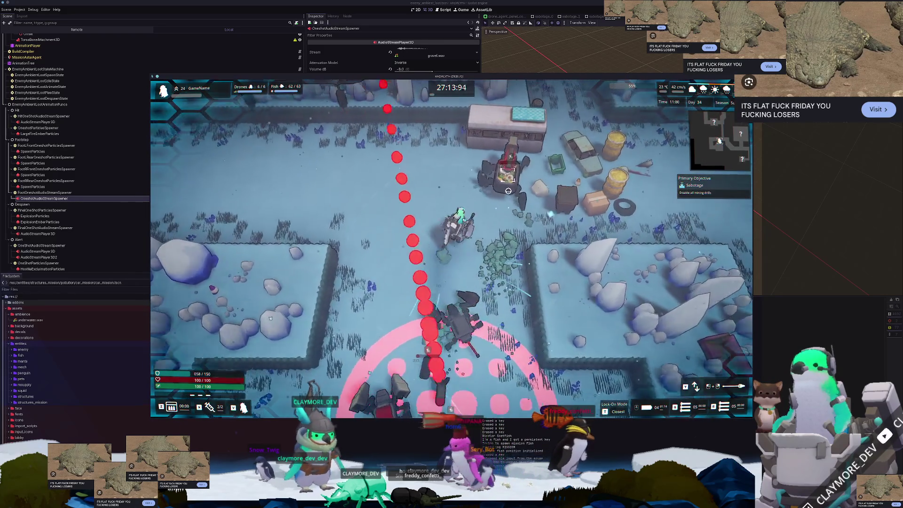
pyautogui.click(456, 200)
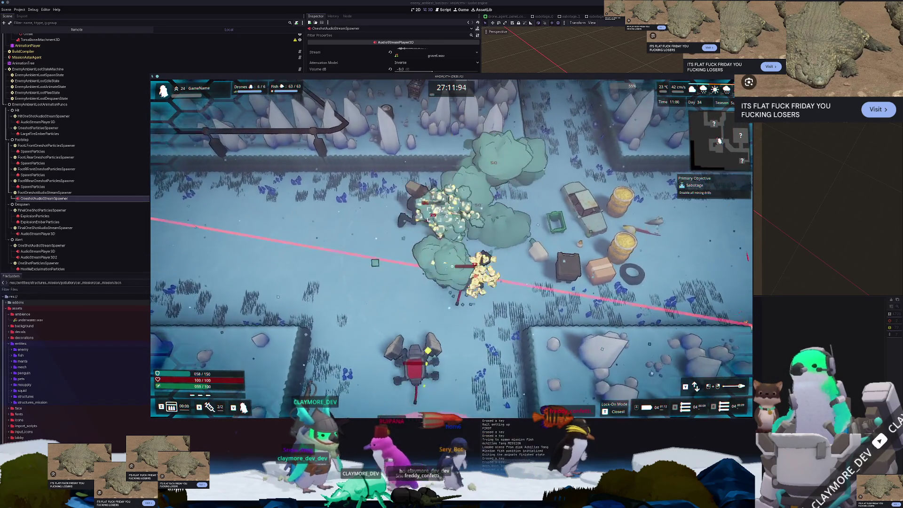
pyautogui.click(442, 217)
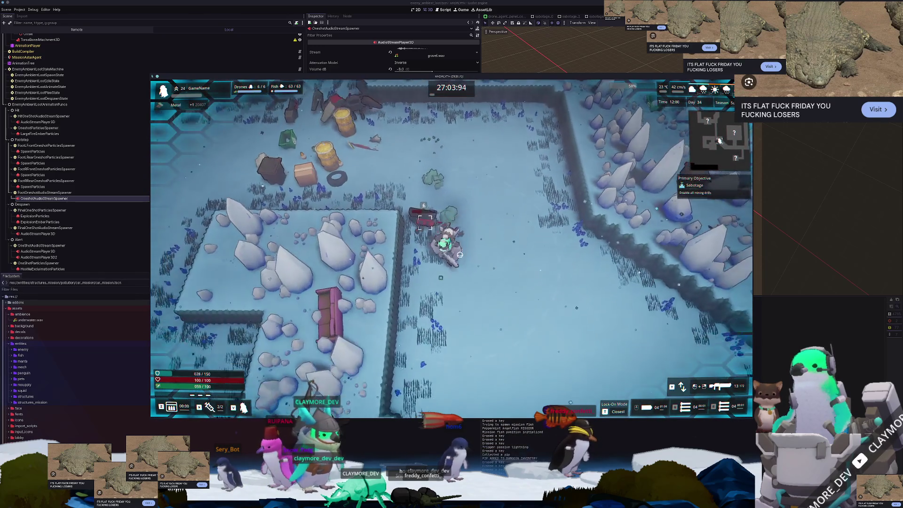
# Step: Circle around the enemy robot while shooting it until it is destroyed
pyautogui.press('w')
pyautogui.press('d')
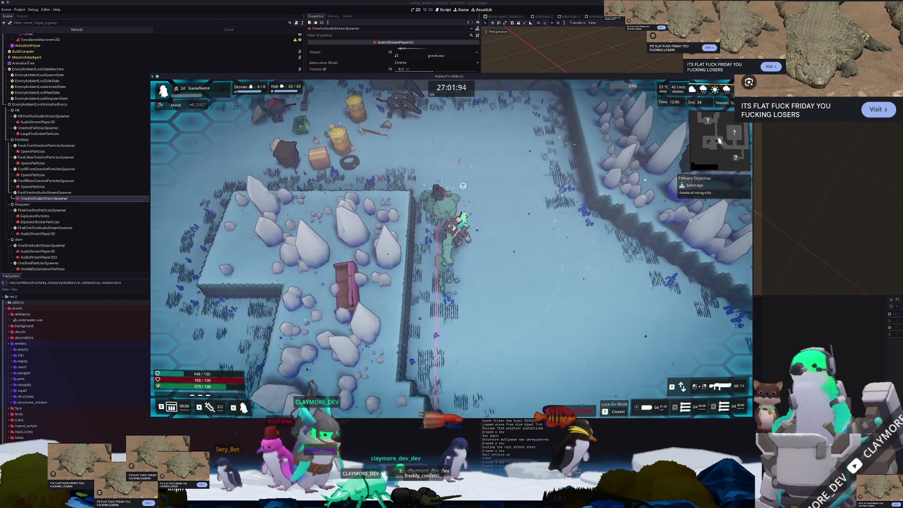
pyautogui.press('w')
pyautogui.press('a')
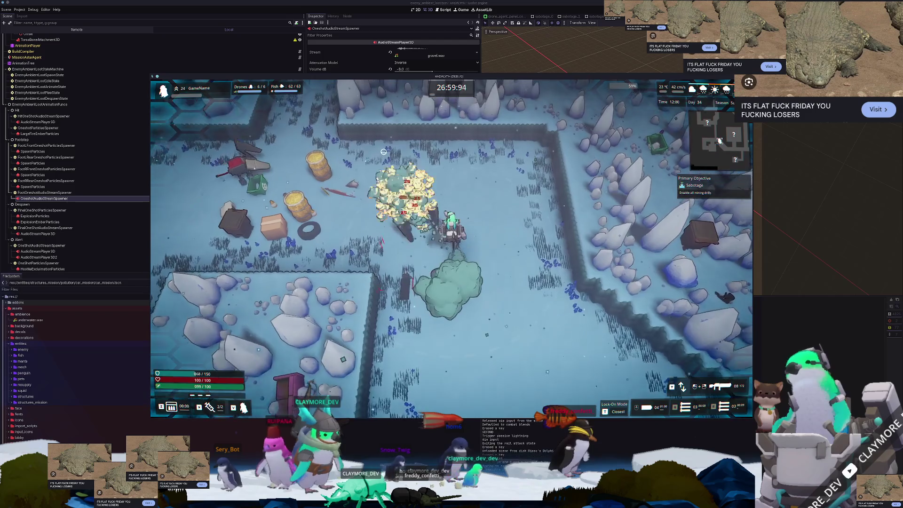
pyautogui.press('s')
pyautogui.press('d')
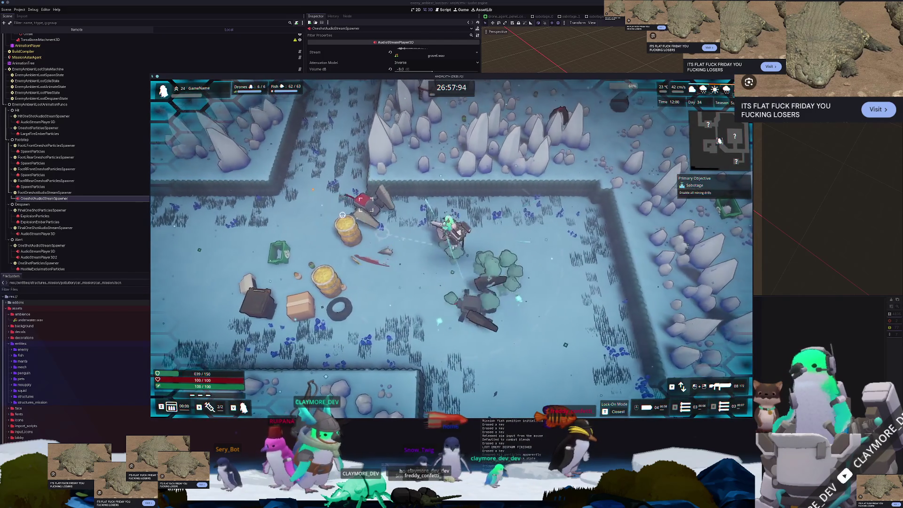
pyautogui.click(357, 199)
pyautogui.press('s')
pyautogui.press('d')
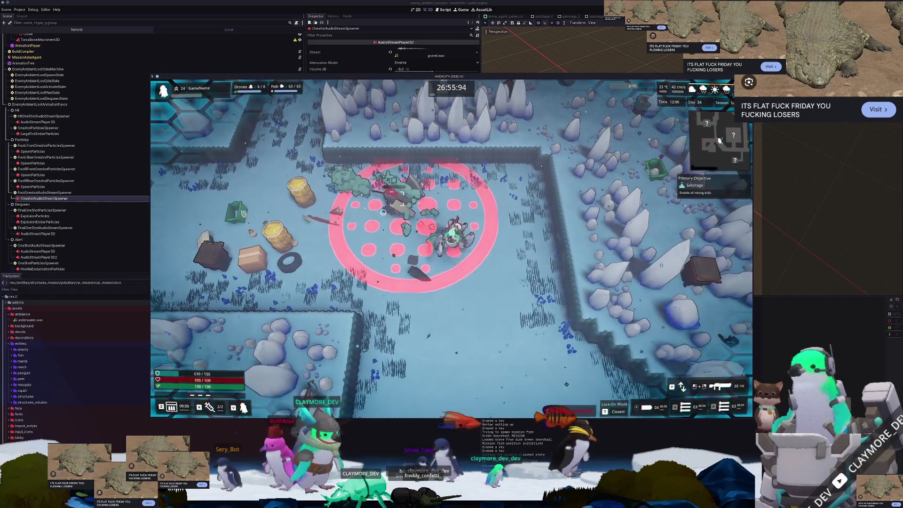
pyautogui.click(448, 179)
pyautogui.press('s')
pyautogui.press('a')
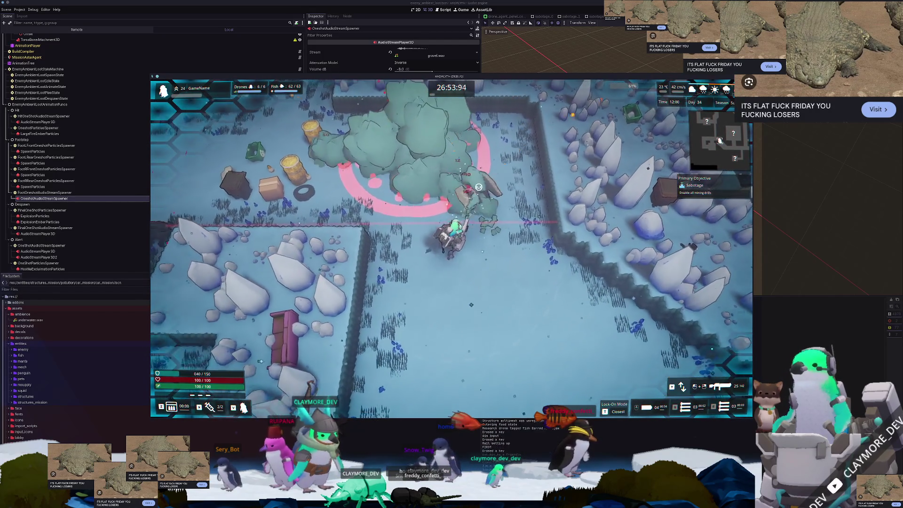
# Step: Dash right through the corridor and walk north into the mining drill room
pyautogui.press('s')
pyautogui.press('d')
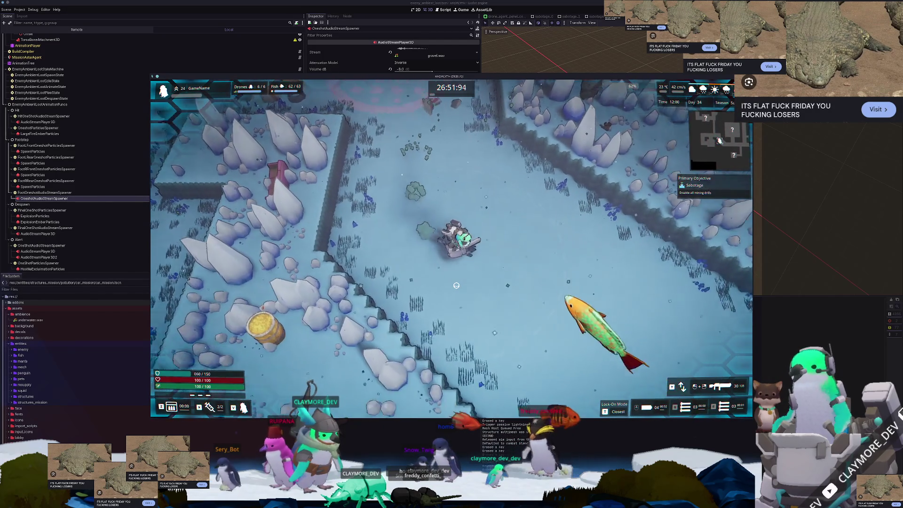
pyautogui.press('d')
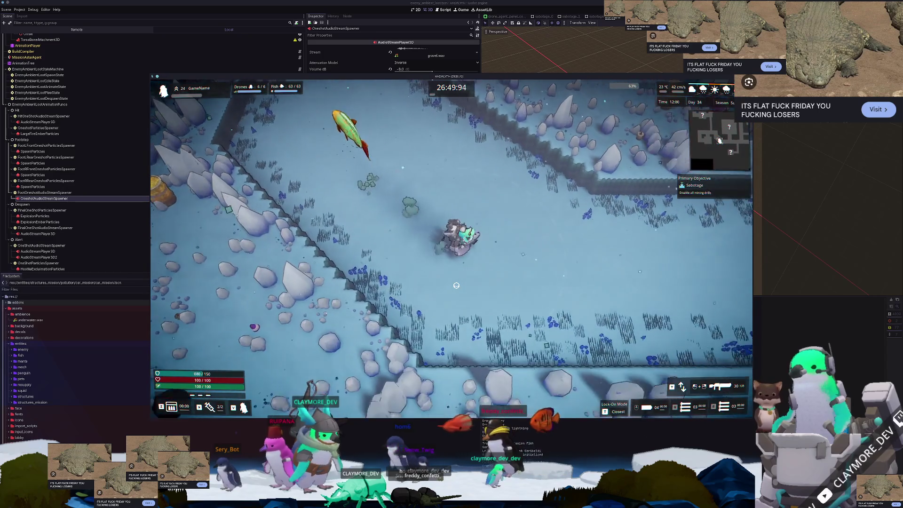
pyautogui.press('shift')
pyautogui.press('d')
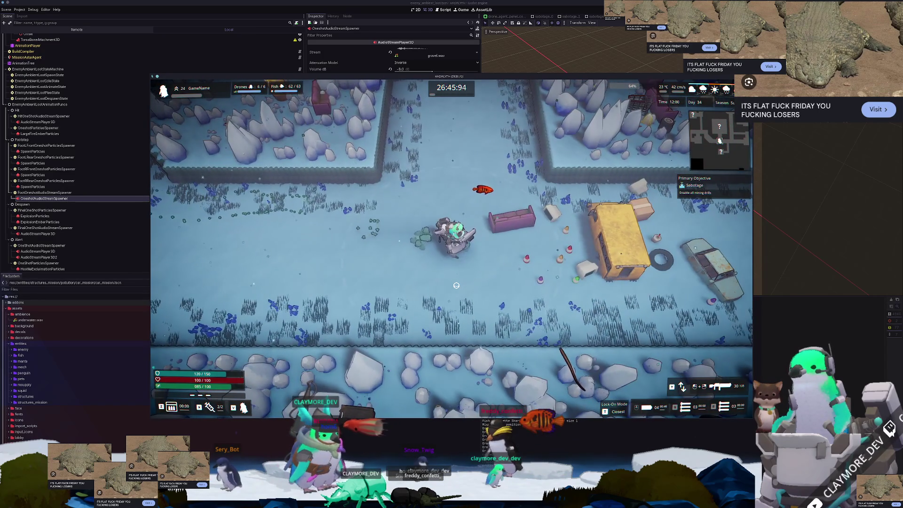
pyautogui.press('w')
pyautogui.press('w')
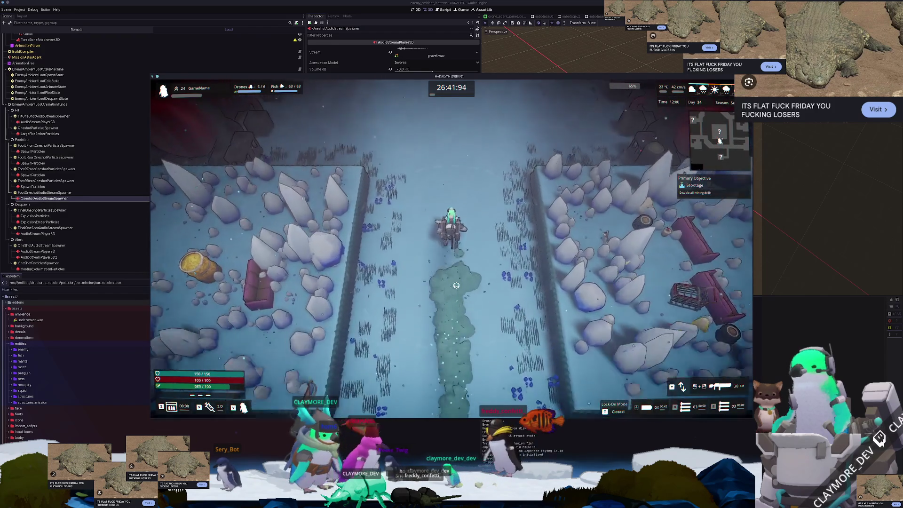
pyautogui.press('w')
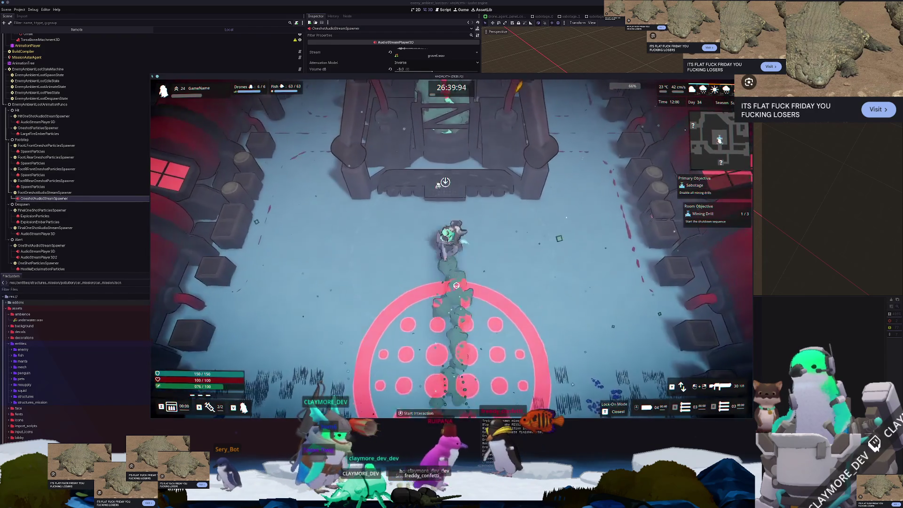
# Step: Pause and resume the game, then switch to the code editor window
pyautogui.press('Escape')
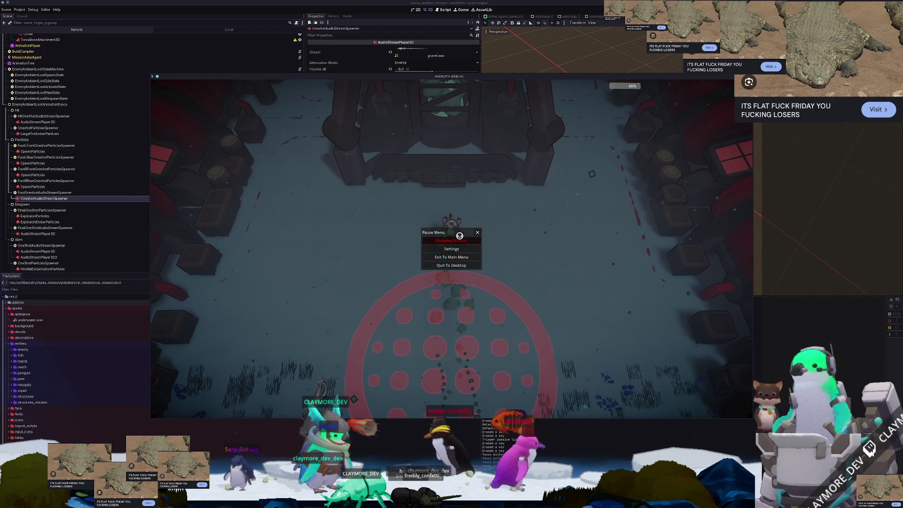
pyautogui.press('Escape')
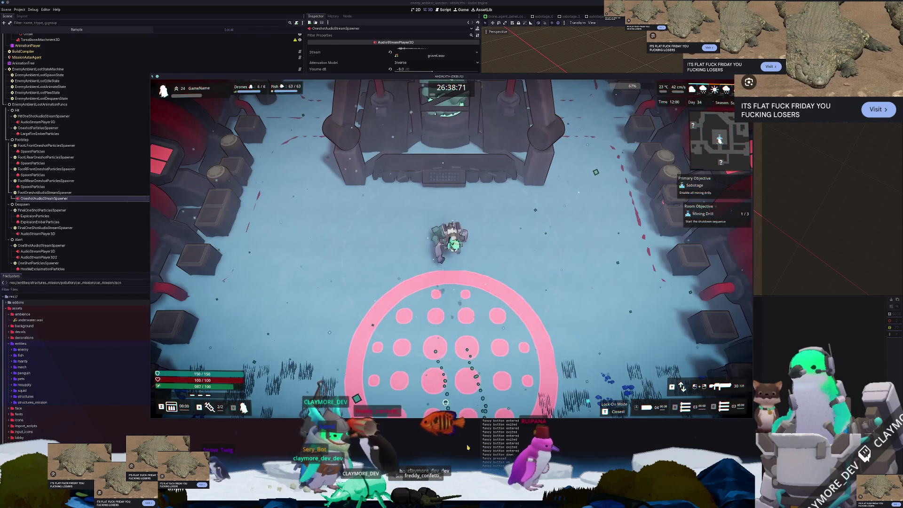
pyautogui.hotkey('alt', 'Tab')
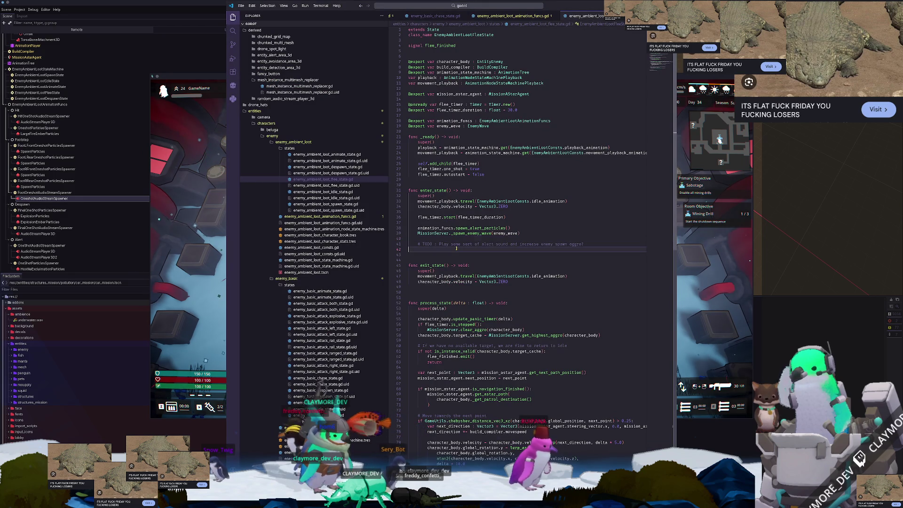
# Step: In the despawn state's enter_state, declare reward_inventory as a new InventoryContainer
pyautogui.click(331, 167)
pyautogui.click(453, 233)
pyautogui.press('Return')
pyautogui.press('Up')
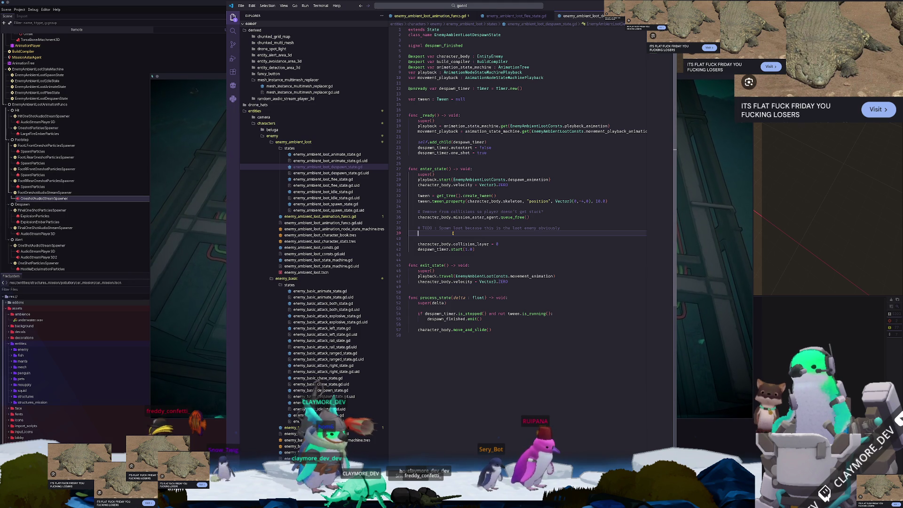
pyautogui.write('var r')
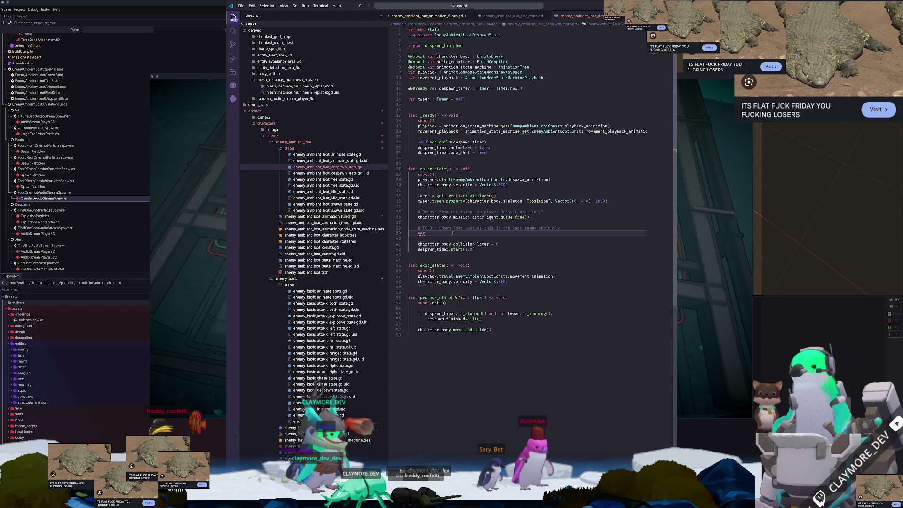
pyautogui.write('eward_inventory : In')
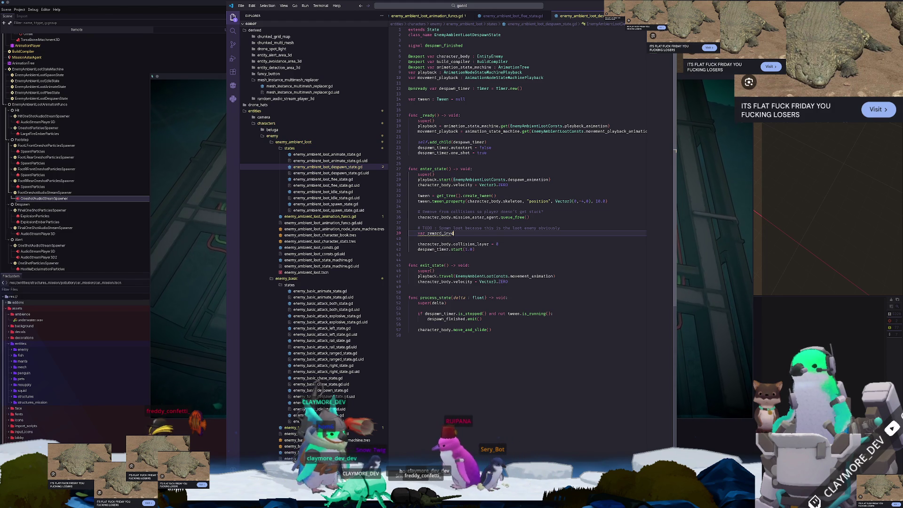
pyautogui.write('ventoryItemContainer')
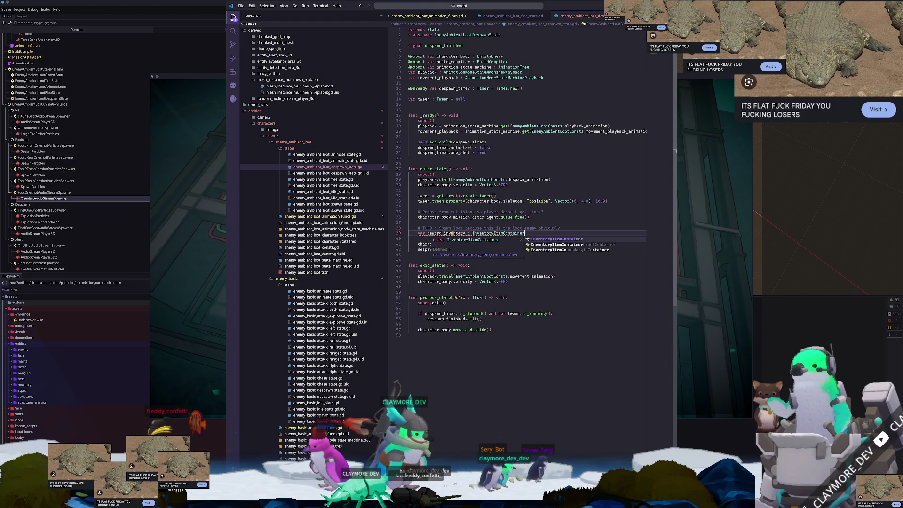
pyautogui.press('Return')
pyautogui.write('= InventoryConta')
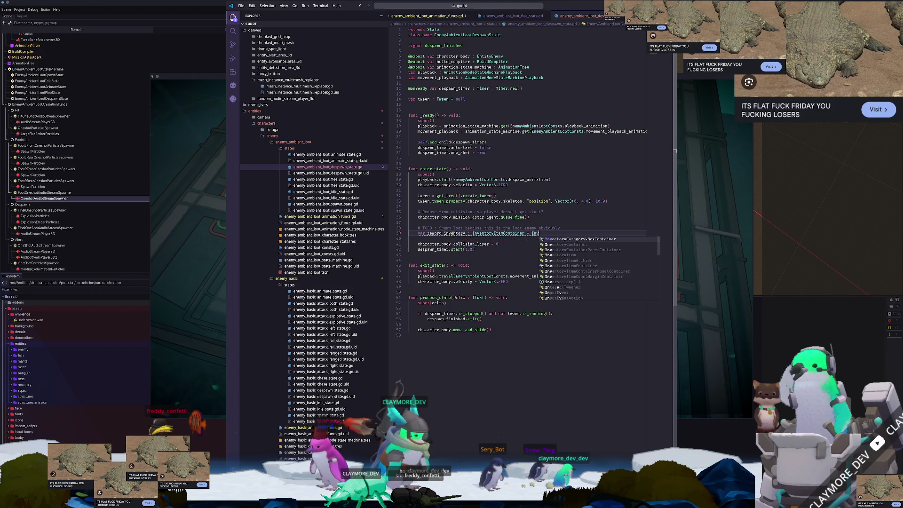
pyautogui.press('Return')
pyautogui.write('.new')
pyautogui.press('Escape')
pyautogui.press('Left')
pyautogui.press('Left')
pyautogui.press('Left')
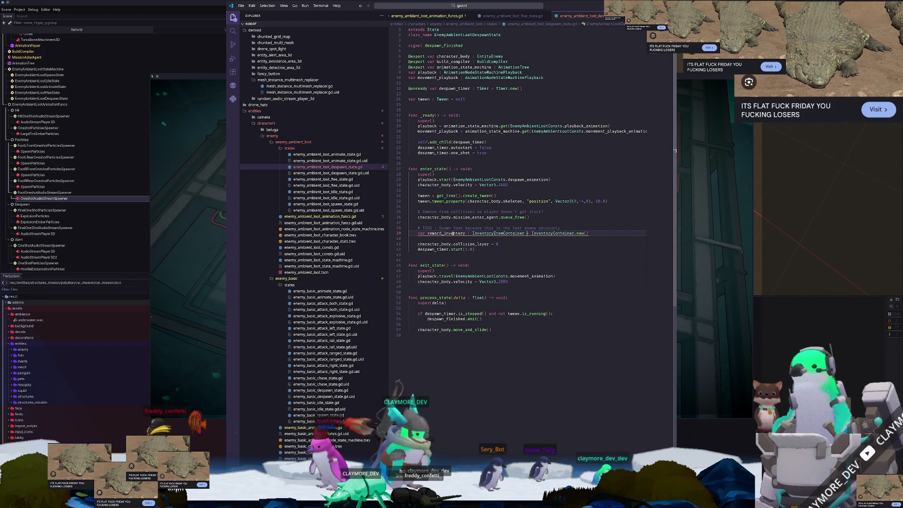
pyautogui.write('InventoryCo')
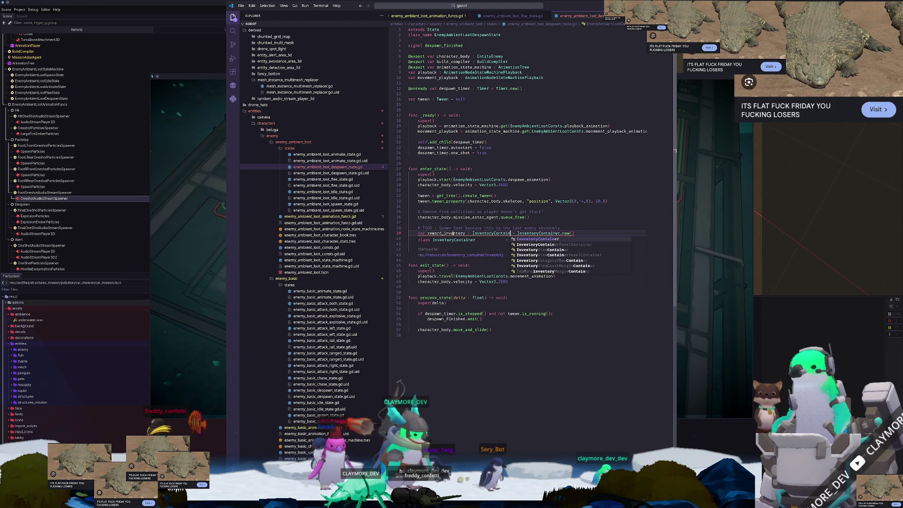
pyautogui.press('Return')
pyautogui.press('Return')
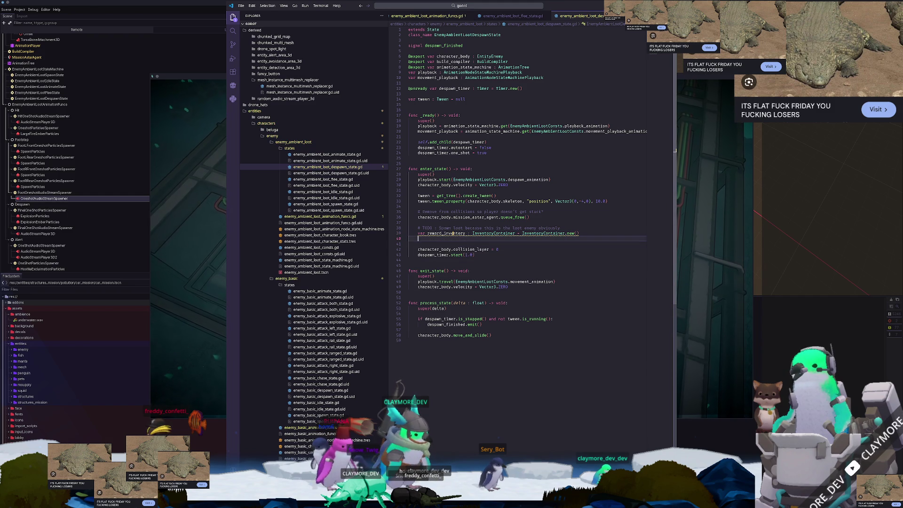
# Step: Add a for loop over a randi_range and begin an InventoryItem variable read from GameData
pyautogui.write('for i')
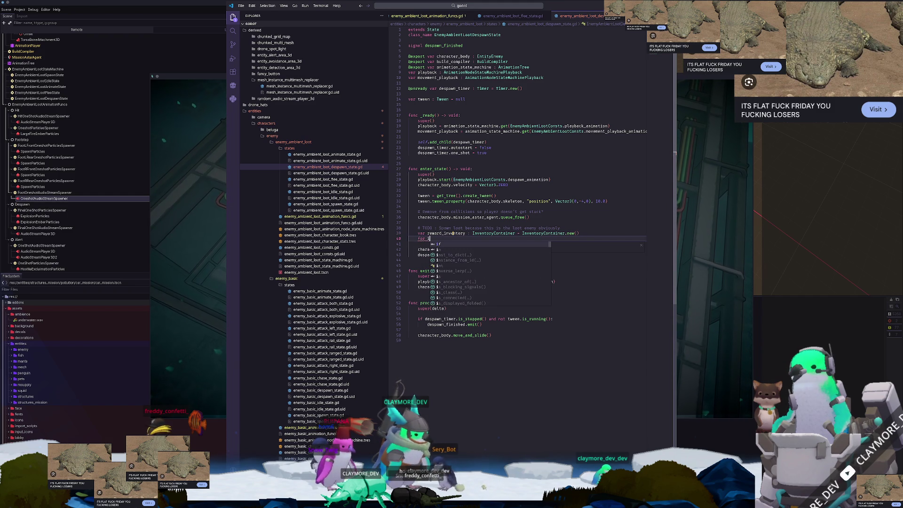
pyautogui.write(' : int in ran')
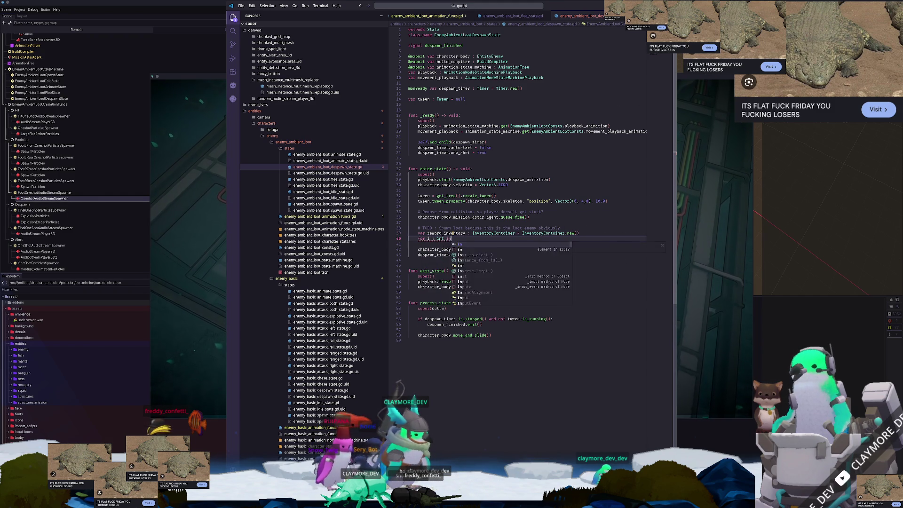
pyautogui.write('di_ran')
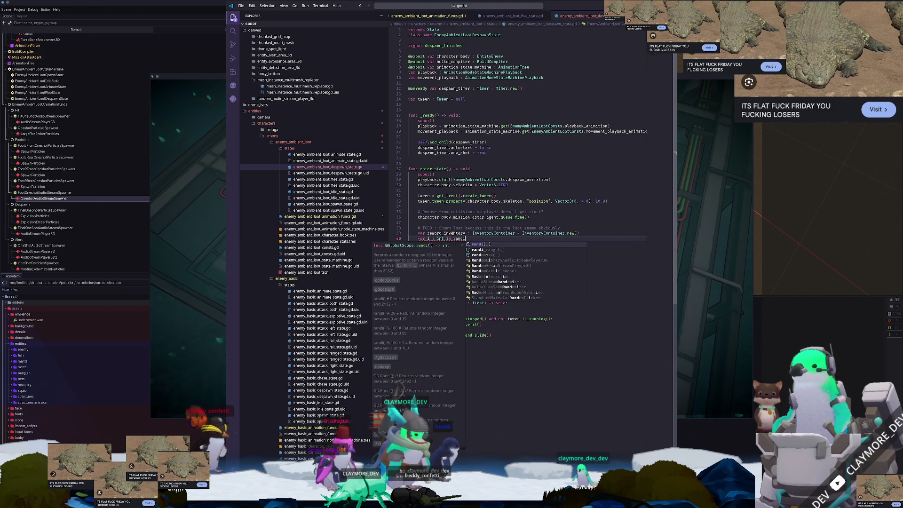
pyautogui.write('ge(')
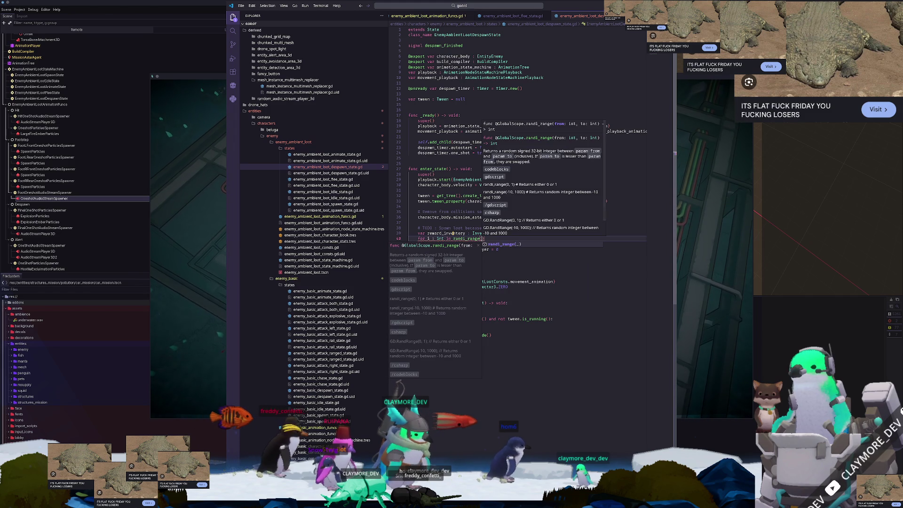
pyautogui.write('1,')
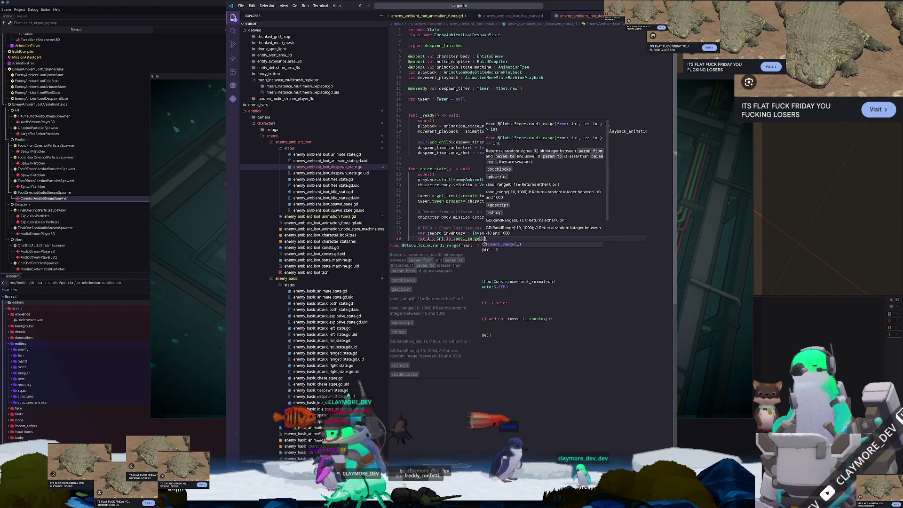
pyautogui.write(', 50')
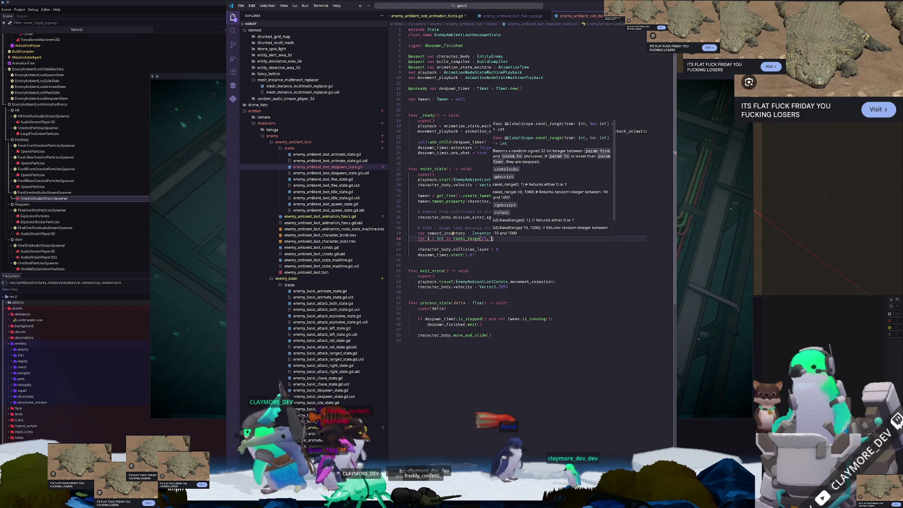
pyautogui.write('):')
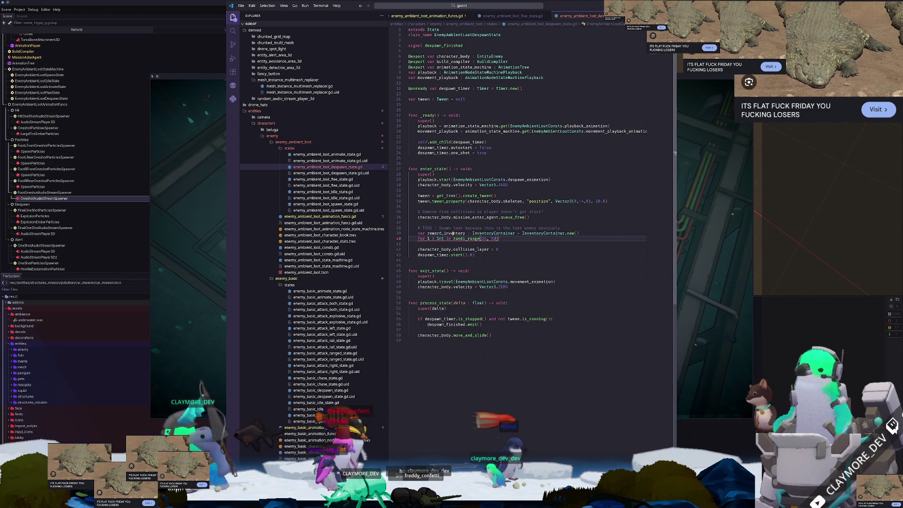
pyautogui.press('Return')
pyautogui.press('Up')
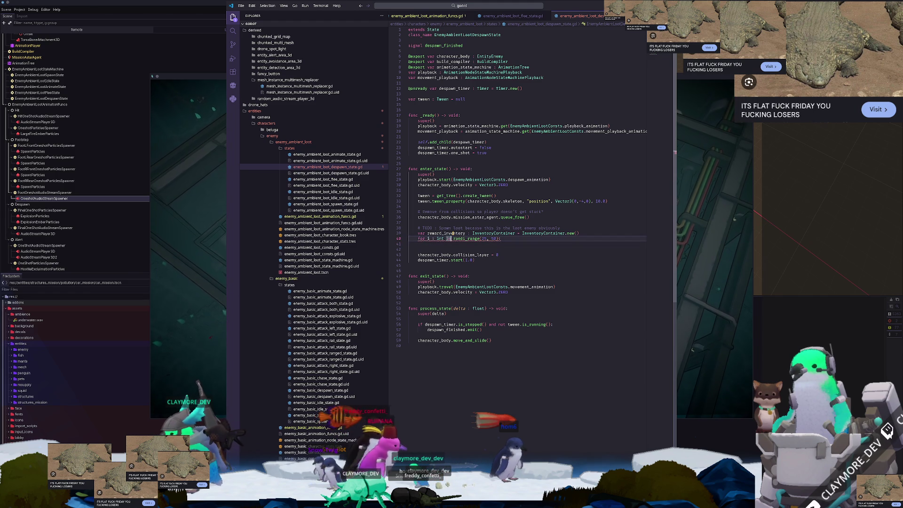
pyautogui.write('1')
pyautogui.write('5')
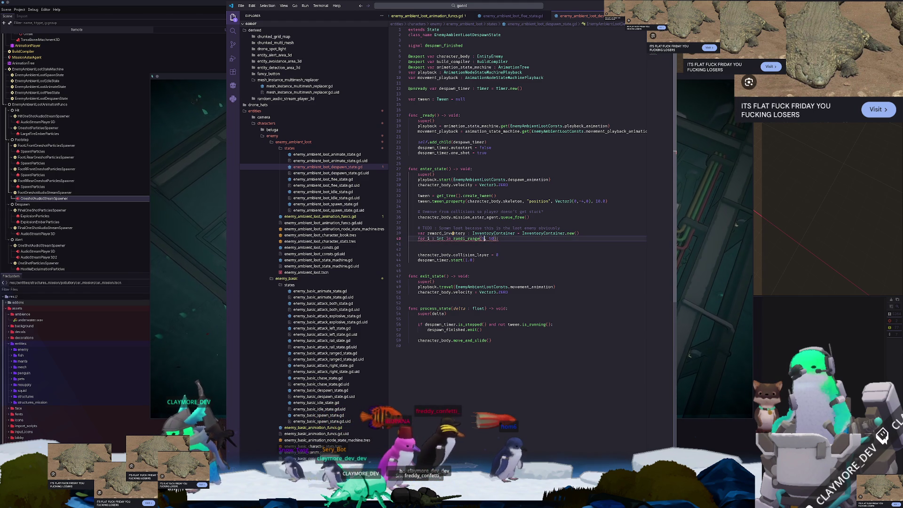
pyautogui.press('BackSpace')
pyautogui.press('Down')
pyautogui.write('var ')
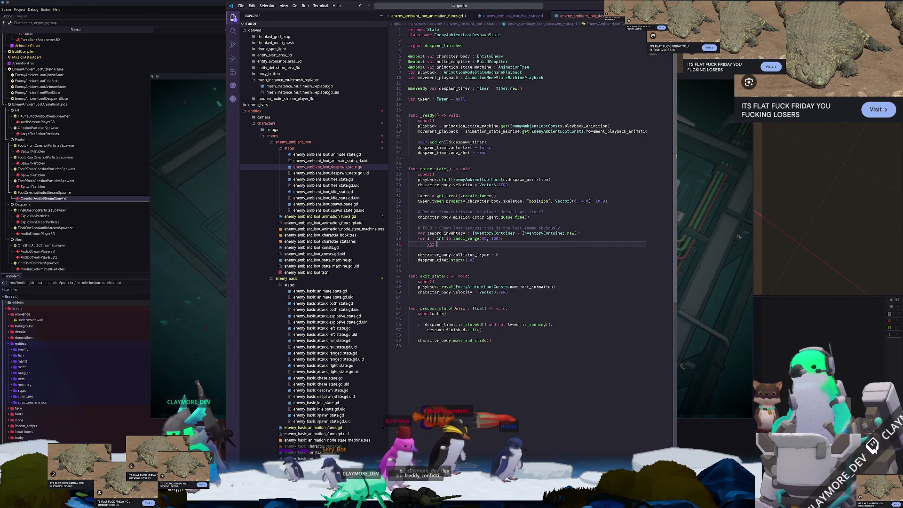
pyautogui.write('inventory')
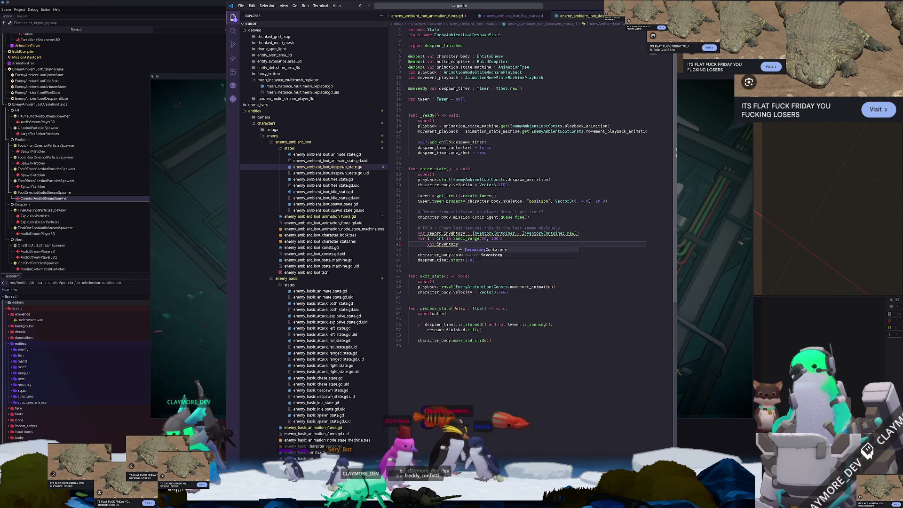
pyautogui.write('_item : InventoryItem = ')
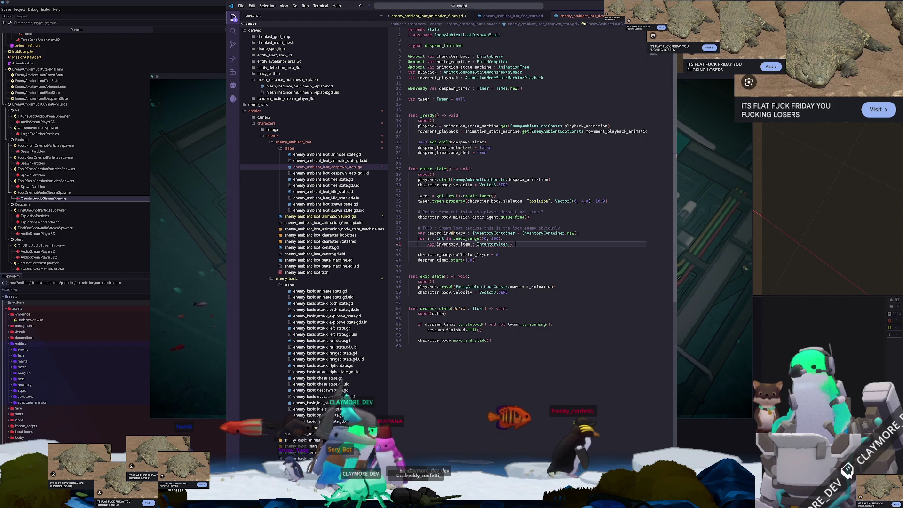
pyautogui.write('GameData.re')
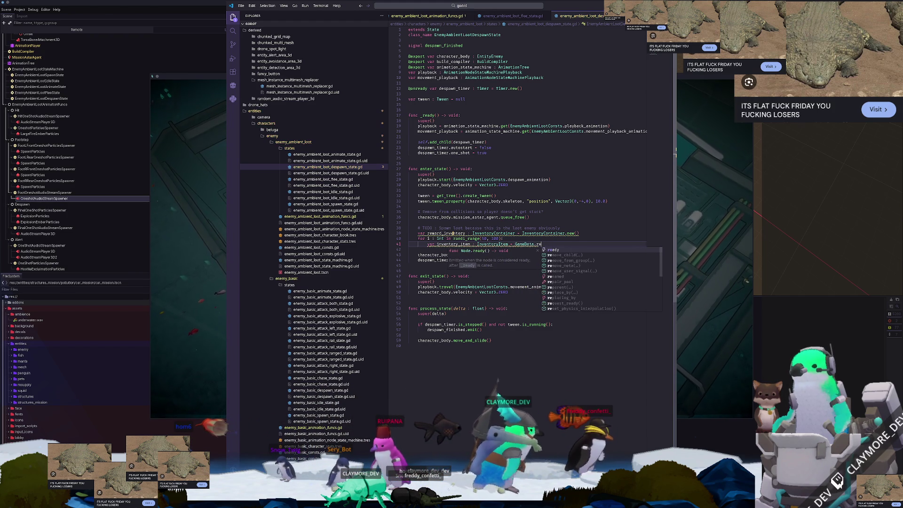
# Step: Point the inventory_item lookup at GameData.janitor_pool
pyautogui.press('BackSpace')
pyautogui.press('BackSpace')
pyautogui.write('inventory')
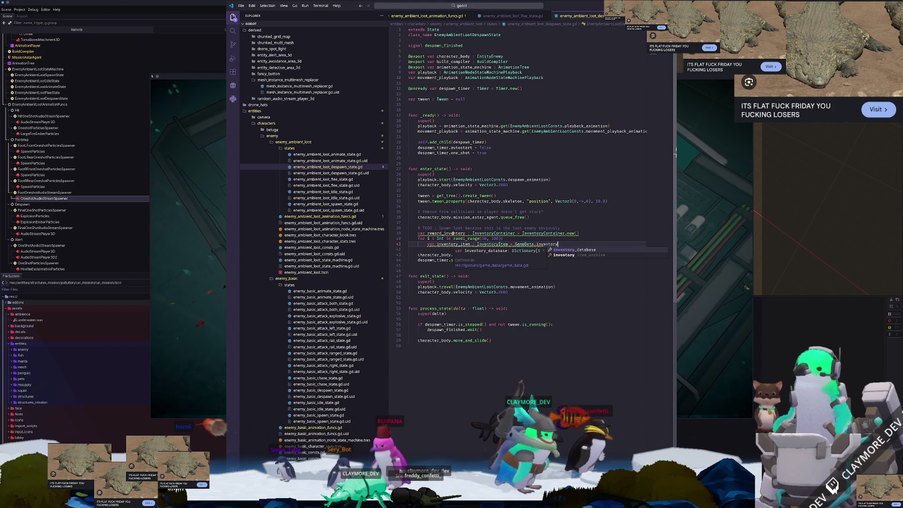
pyautogui.press('BackSpace')
pyautogui.press('BackSpace')
pyautogui.press('BackSpace')
pyautogui.write('pool')
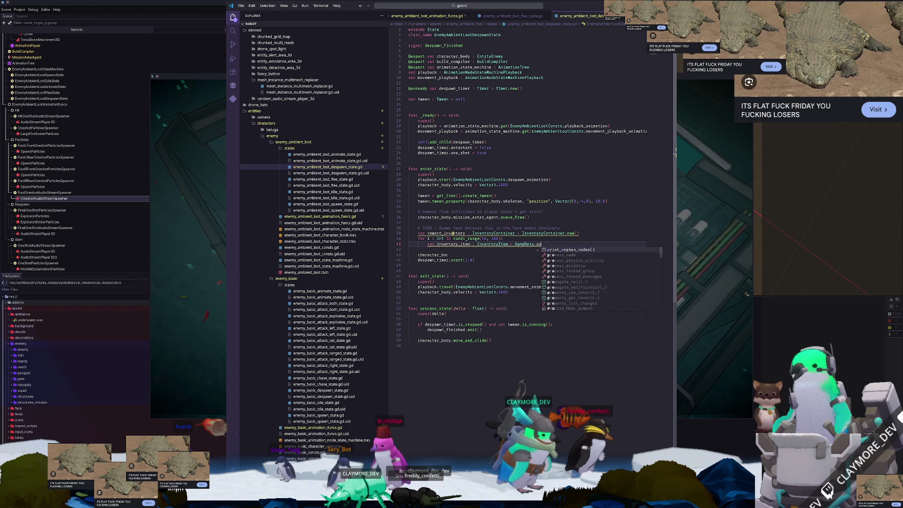
pyautogui.press('Down')
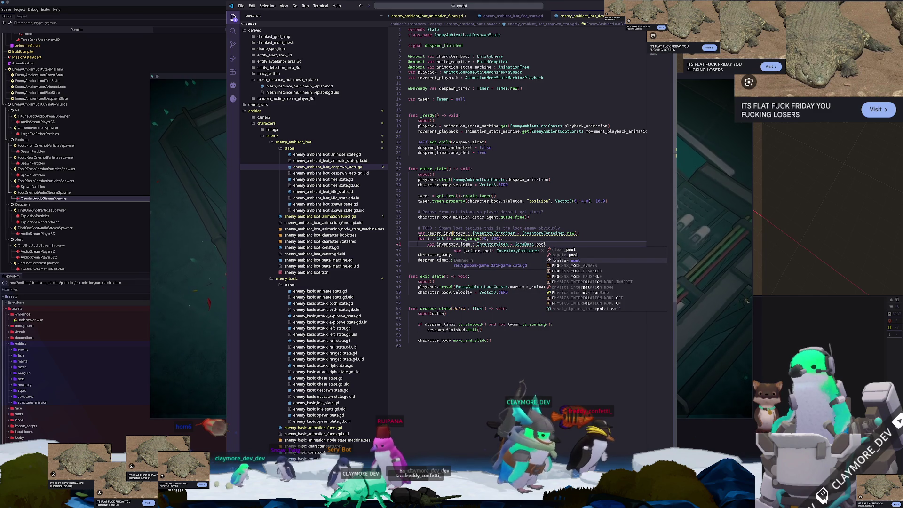
pyautogui.press('Down')
pyautogui.press('Return')
# Step: Cast a random janitor-pool pick to InventoryItemContainer, take .inventory_item, and paste the reward_inventory add line
pyautogui.write('.pick')
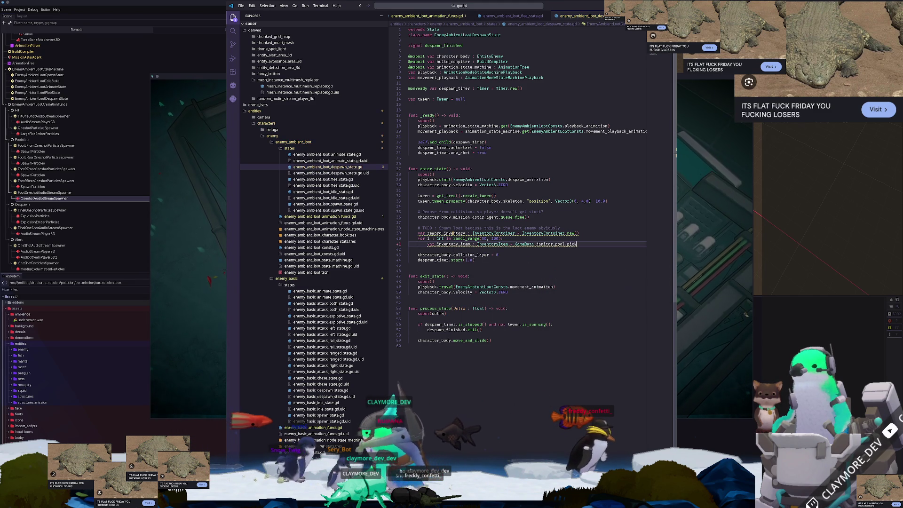
pyautogui.write('inventory.pick_random() as InventoryI')
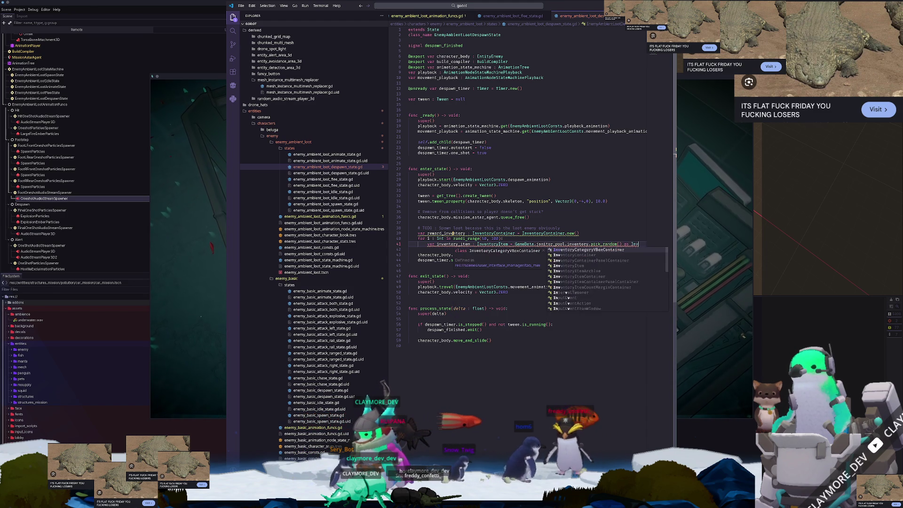
pyautogui.write('temContainer')
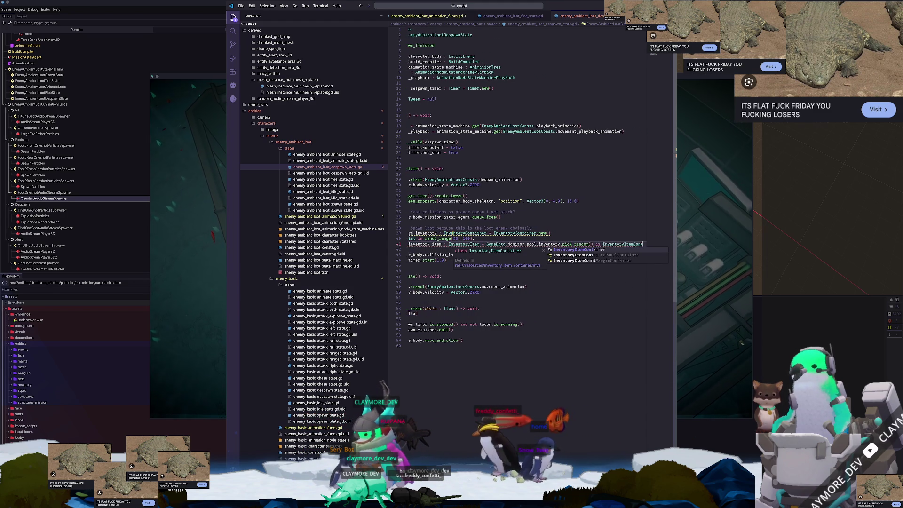
pyautogui.write(')')
pyautogui.hotkey('ctrl', 'Left')
pyautogui.hotkey('ctrl', 'Left')
pyautogui.hotkey('ctrl', 'Left')
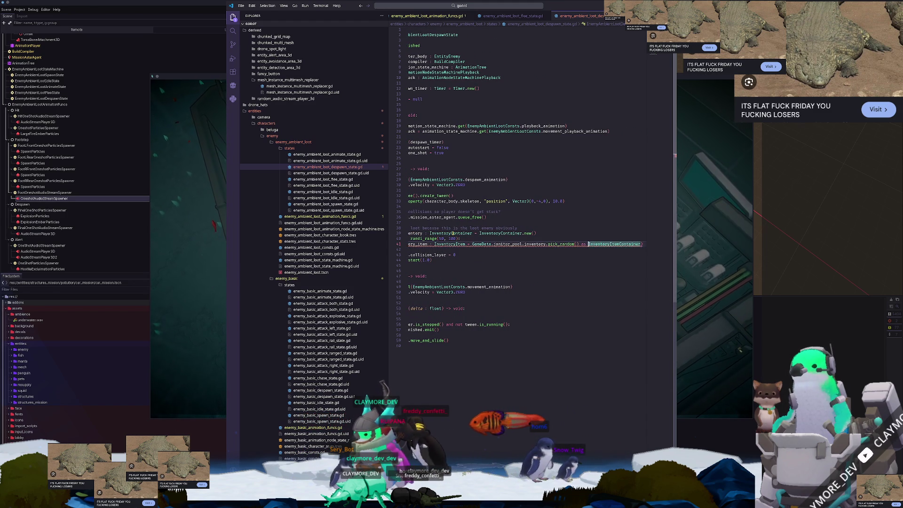
pyautogui.hotkey('ctrl', 'Left')
pyautogui.write('(')
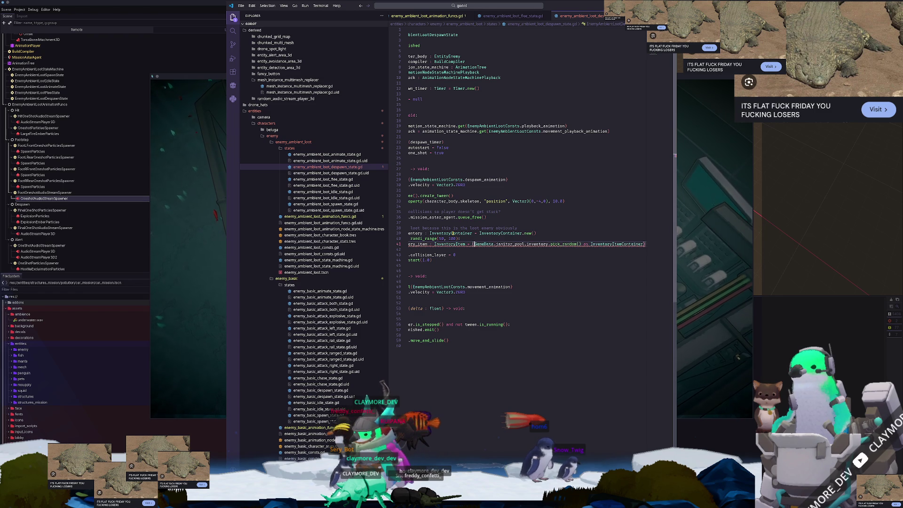
pyautogui.hotkey('ctrl', 'Right')
pyautogui.hotkey('ctrl', 'Right')
pyautogui.hotkey('ctrl', 'Right')
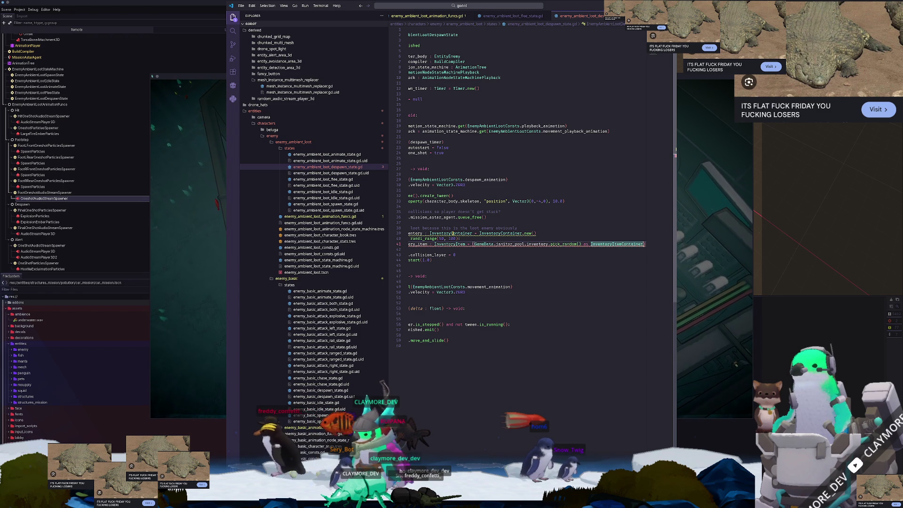
pyautogui.write('.ran')
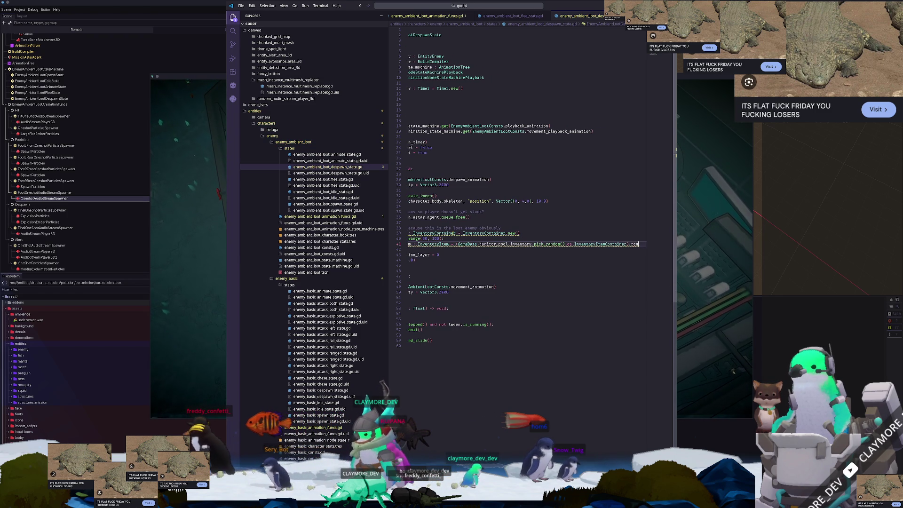
pyautogui.write('inv')
pyautogui.press('Return')
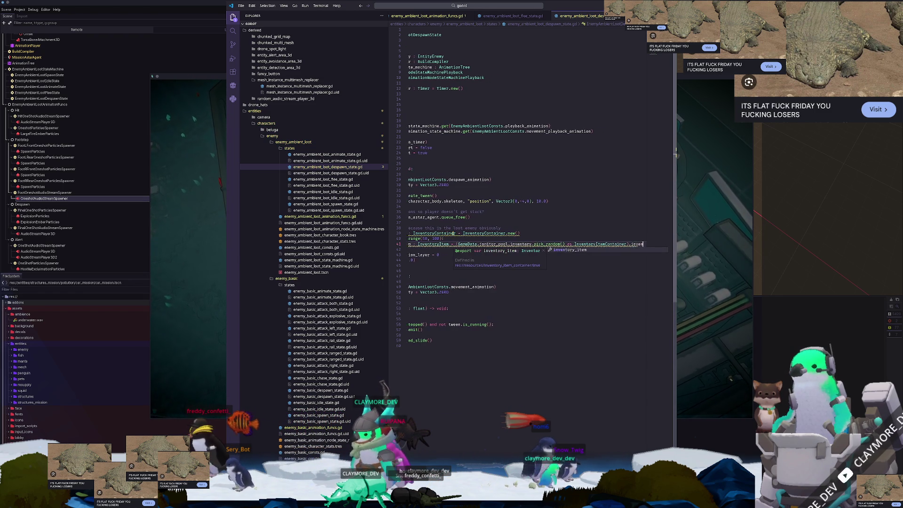
pyautogui.press('Down')
pyautogui.hotkey('ctrl', 'v')
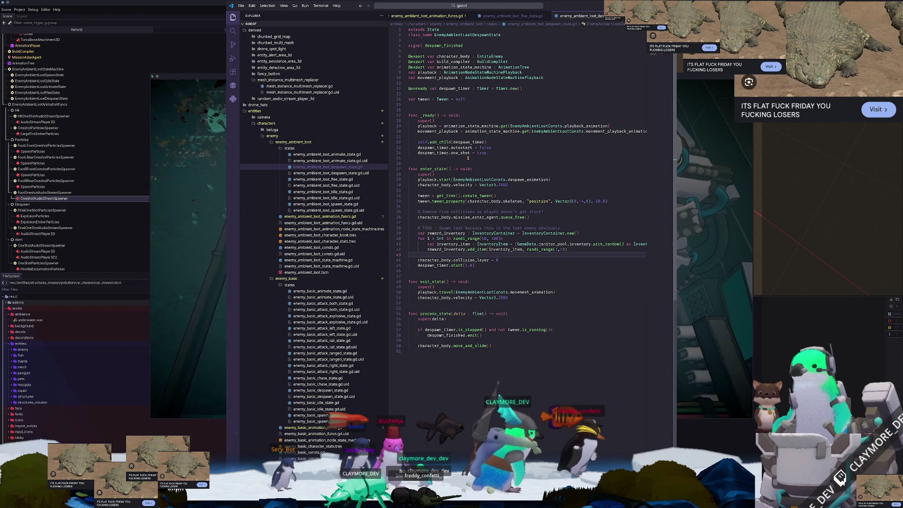
# Step: Add PipServer.spawn_loot_pip(GameState.penguin, true, reward_inventory, character_body) to the despawn state
pyautogui.press('Return')
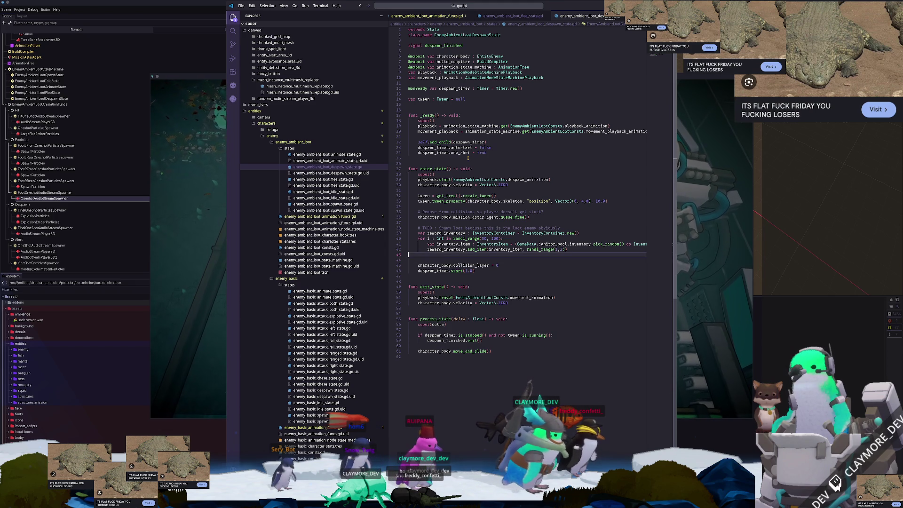
pyautogui.write('PipServer.')
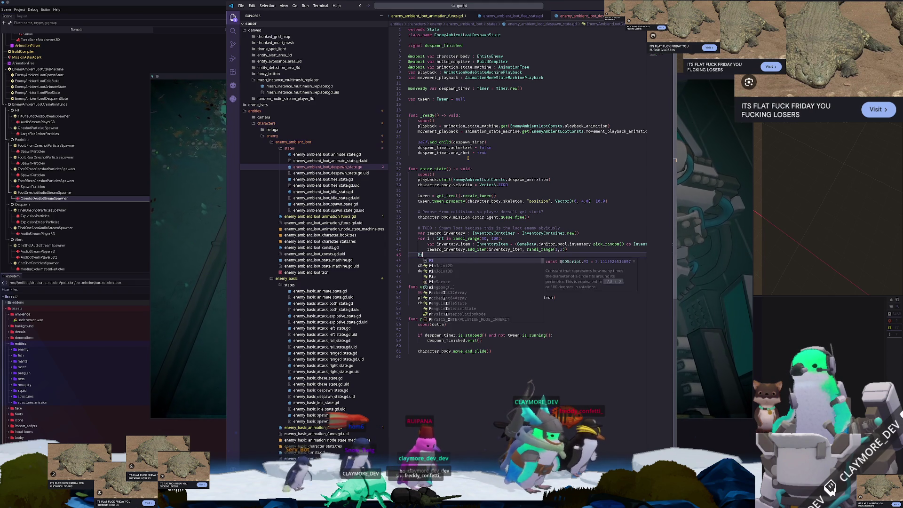
pyautogui.write('spawn_loot')
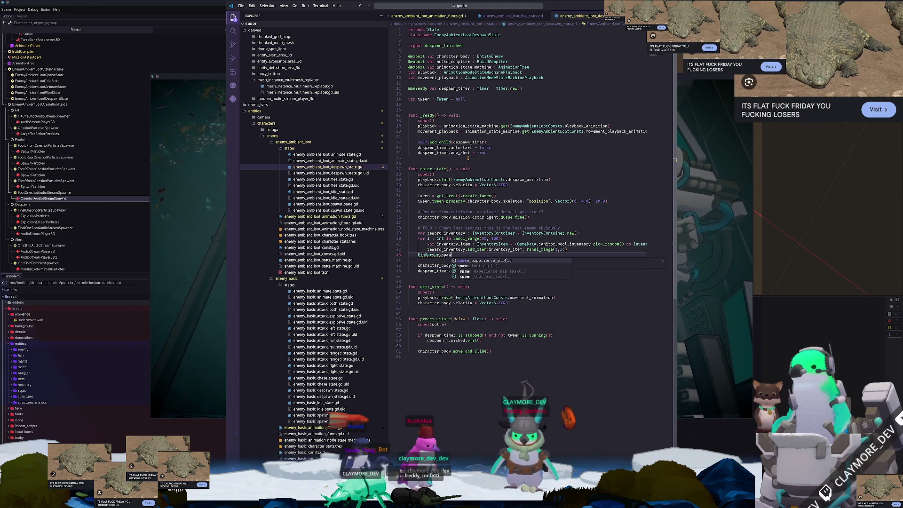
pyautogui.write('_pip(')
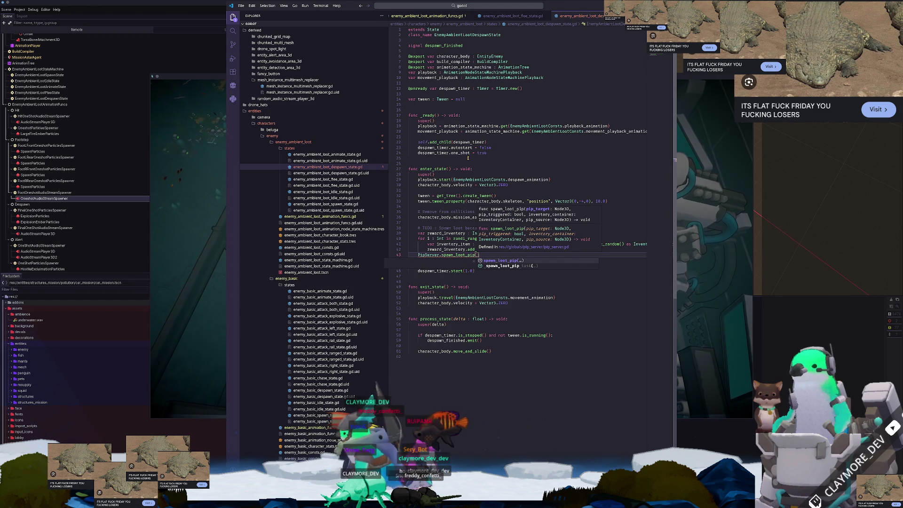
pyautogui.write('cha')
pyautogui.write('ate.penguin,')
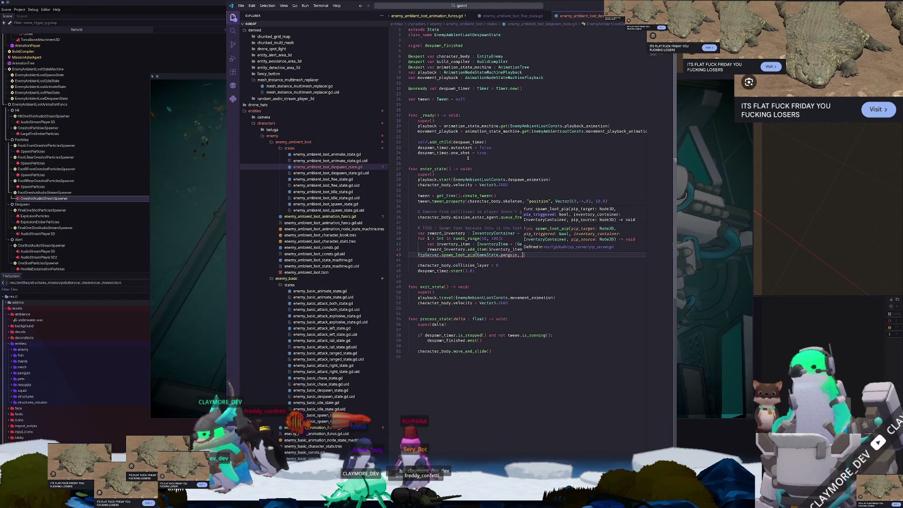
pyautogui.write(' true, ')
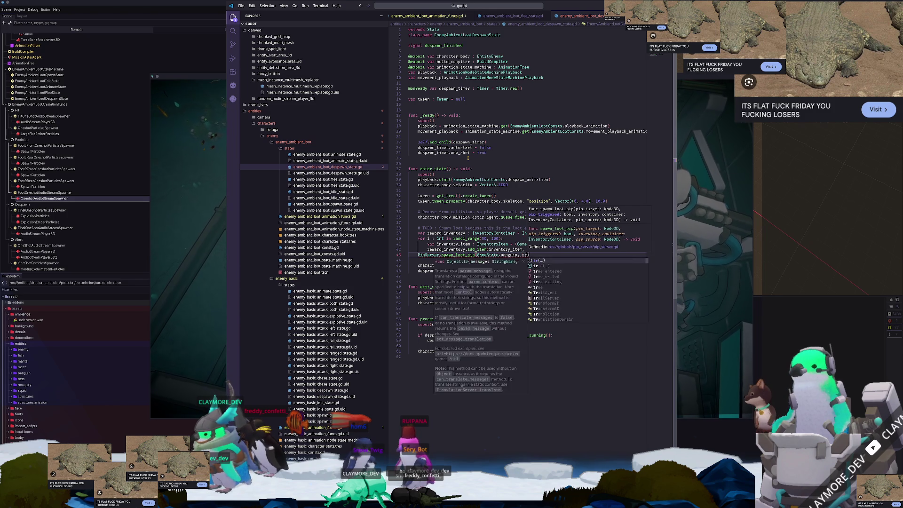
pyautogui.write('reward_inventory, ')
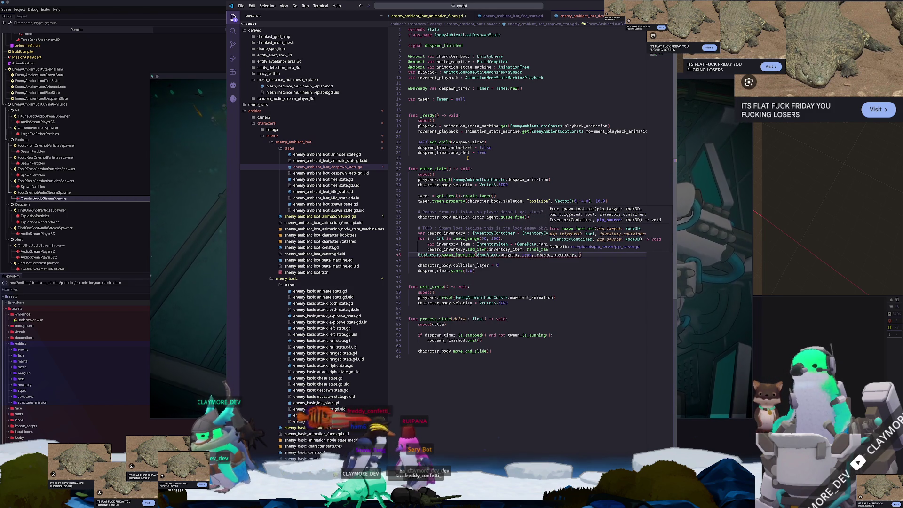
pyautogui.write('character_body')
pyautogui.press('Down')
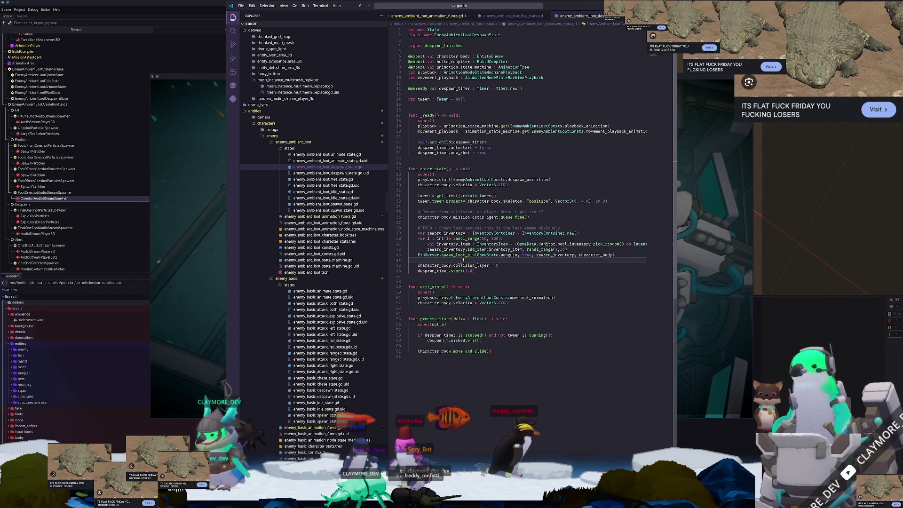
# Step: Go to spawn_loot_pip's definition, open loot_pip.gd, and return to the running game
pyautogui.keyDown('ctrl'); pyautogui.click(467, 256); pyautogui.keyUp('ctrl')
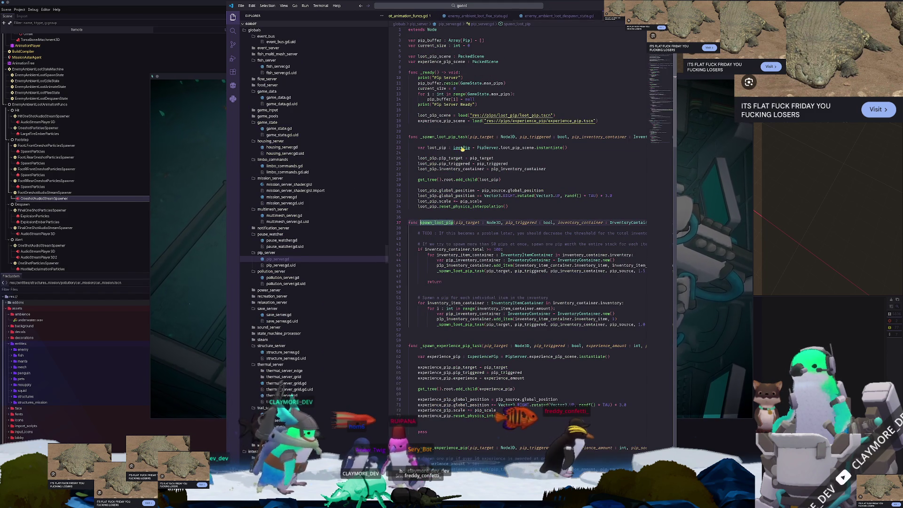
pyautogui.keyDown('ctrl'); pyautogui.click(462, 147); pyautogui.keyUp('ctrl')
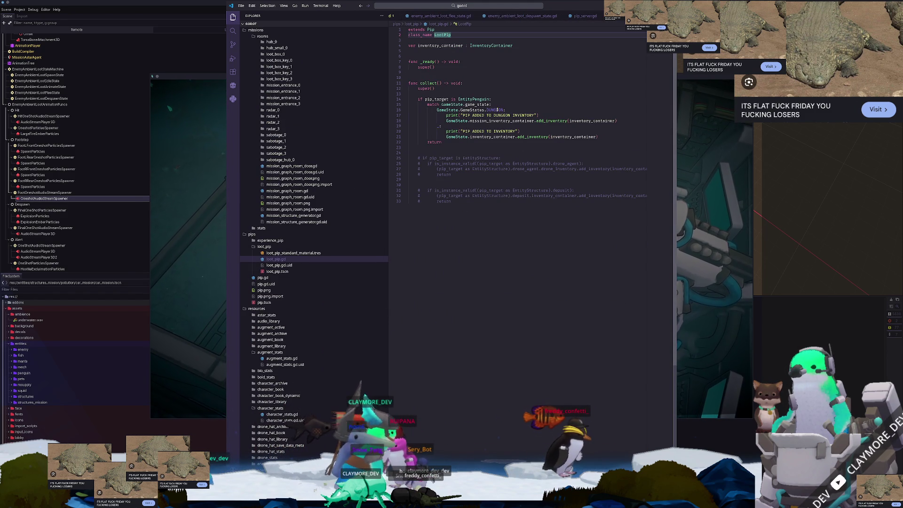
pyautogui.hotkey('alt', 'Tab')
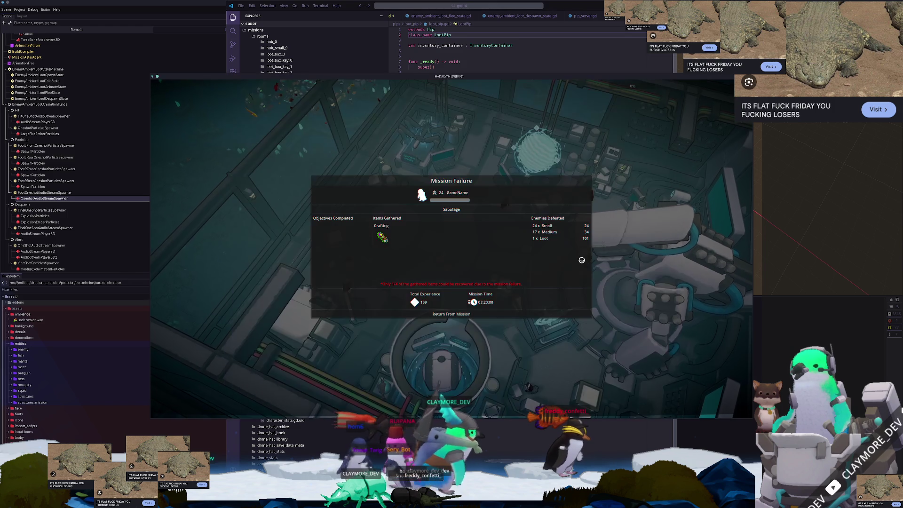
# Step: Return from the failed mission to the hub, deploy a new mission, walk north, then stop
pyautogui.click(465, 312)
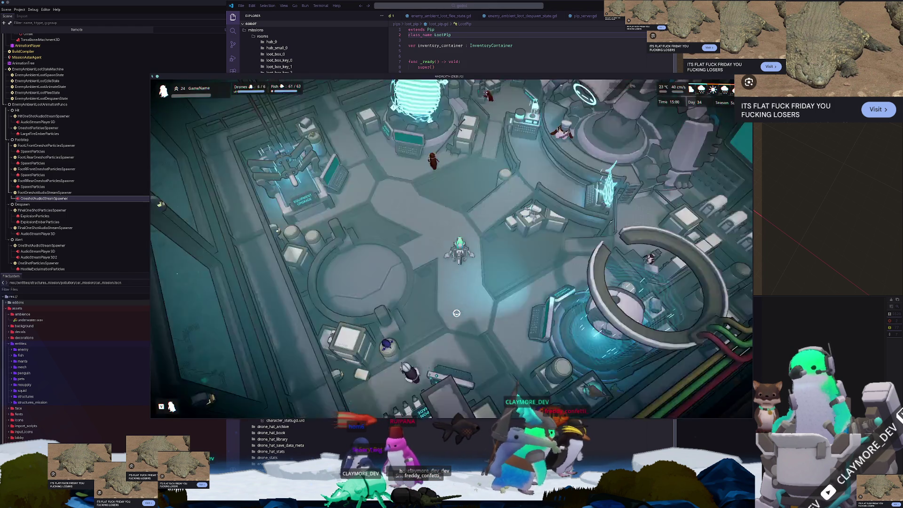
pyautogui.press('Escape')
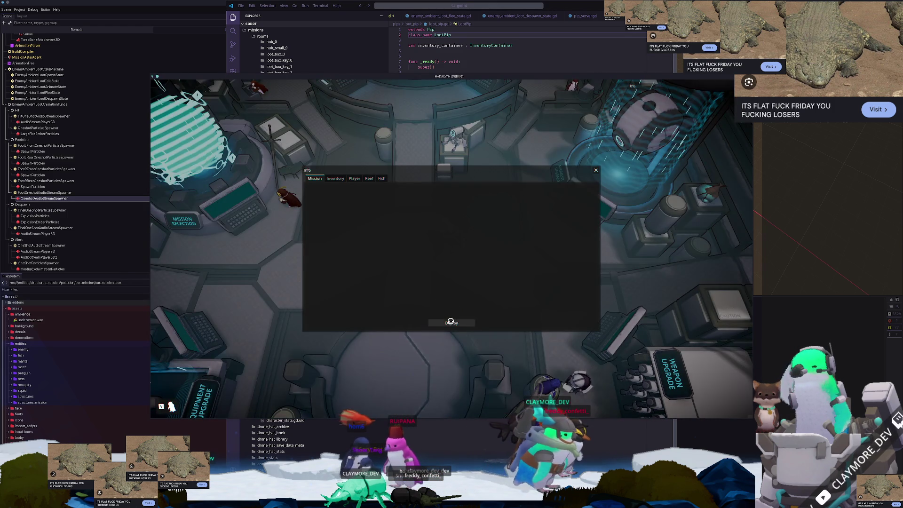
pyautogui.click(451, 321)
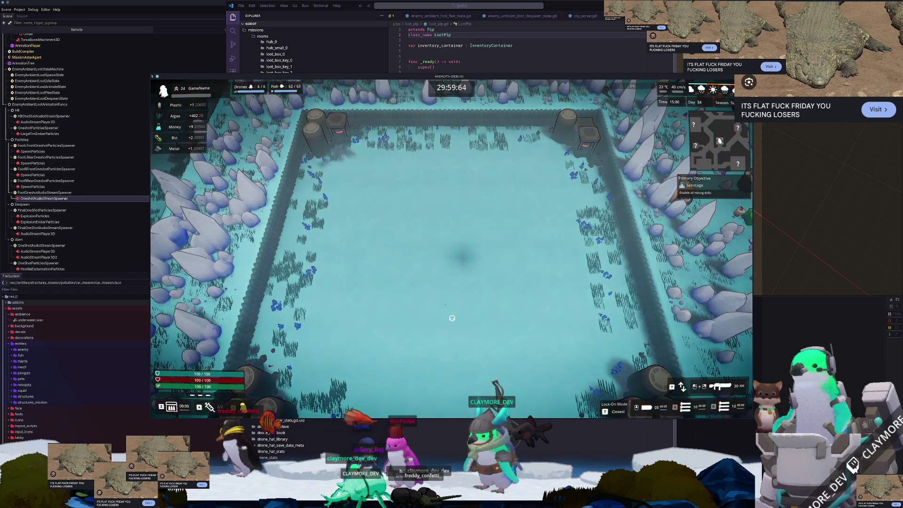
pyautogui.press('w')
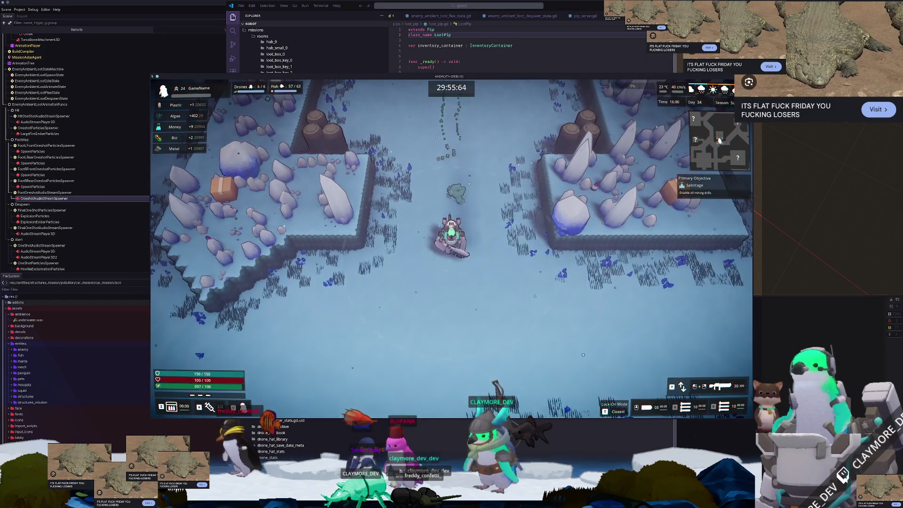
pyautogui.press('F8')
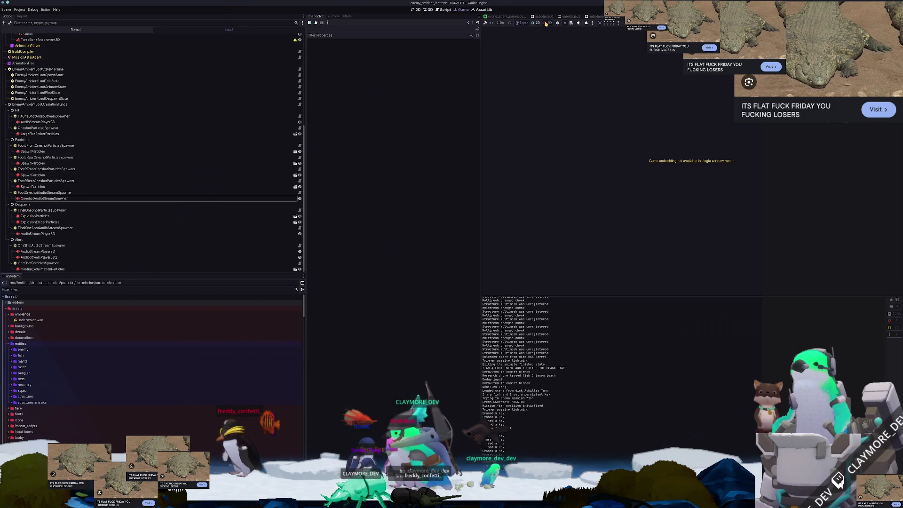
# Step: Launch the playtest, stop it, and bring the game up again
pyautogui.press('F5')
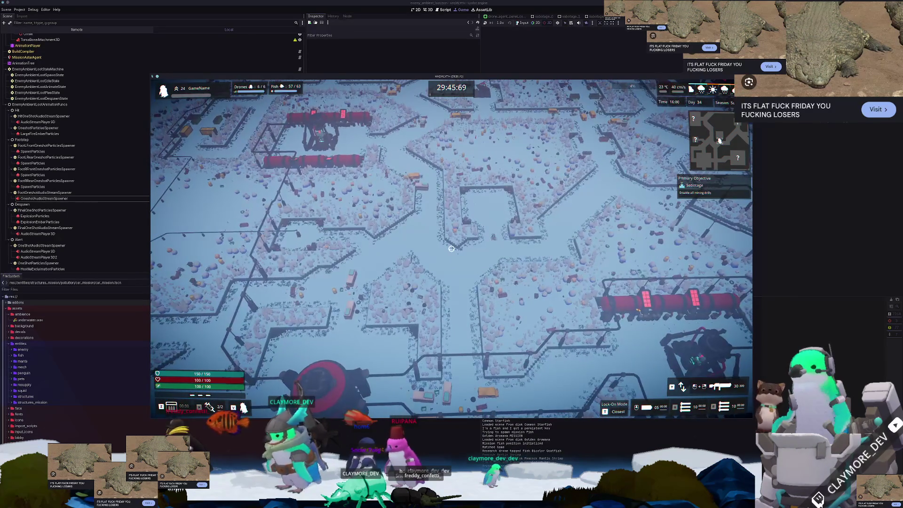
pyautogui.press('F8')
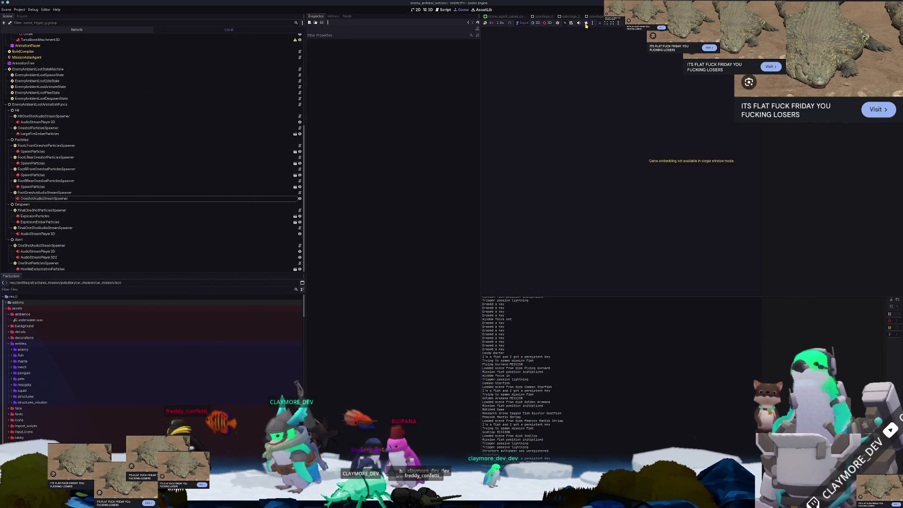
pyautogui.hotkey('alt', 'Tab')
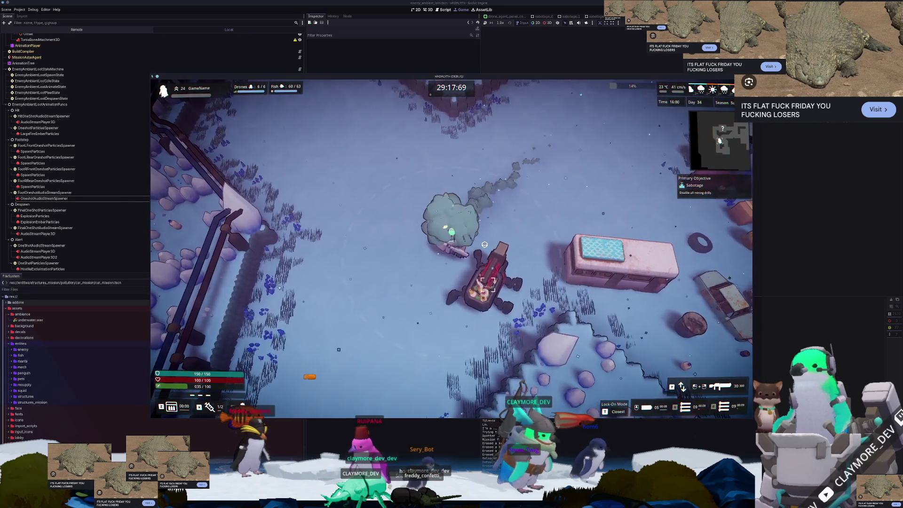
# Step: Destroy the loot mech, collect its Plastic, Electronics, Algae, Metal and Bio drops, then pause and stop
pyautogui.click(534, 264)
pyautogui.press('w')
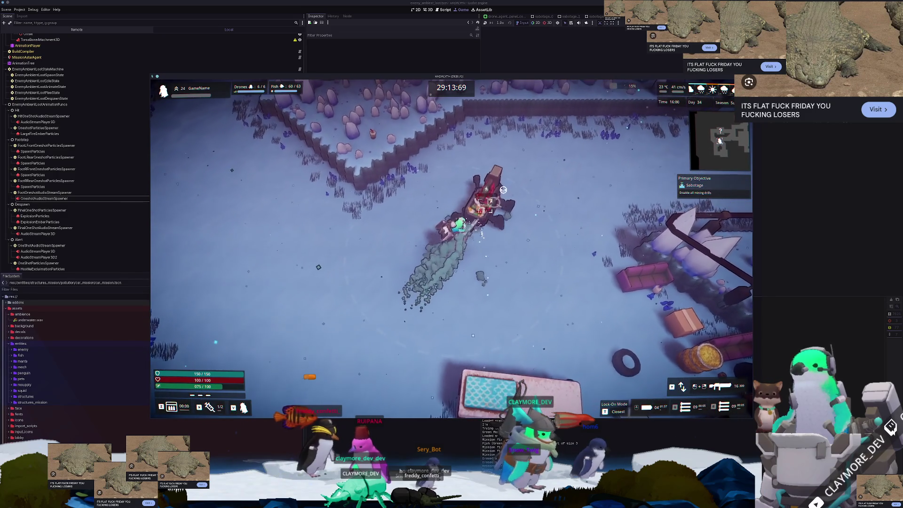
pyautogui.press('w')
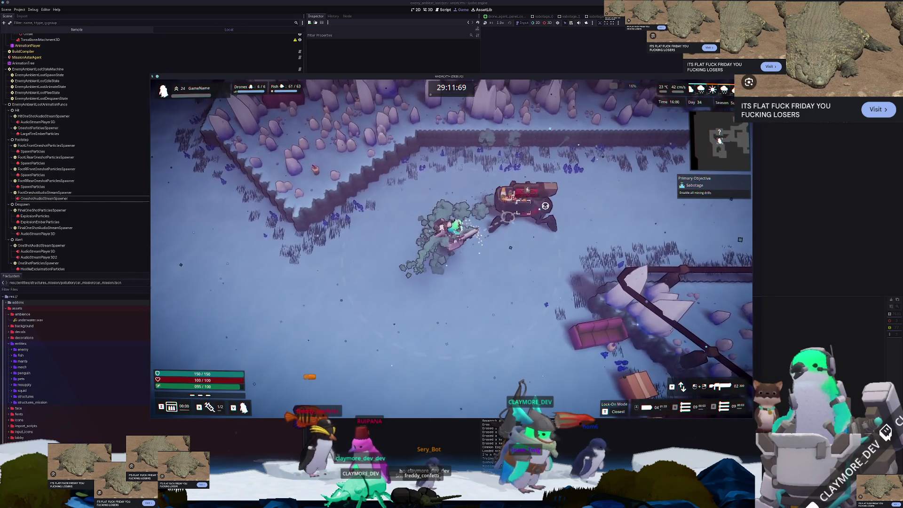
pyautogui.click(567, 247)
pyautogui.click(567, 246)
pyautogui.press('w')
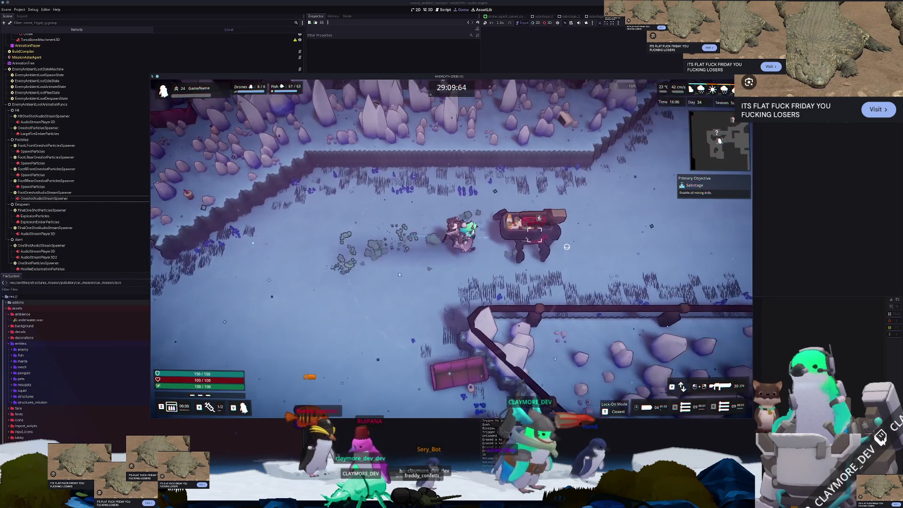
pyautogui.click(580, 252)
pyautogui.press('d')
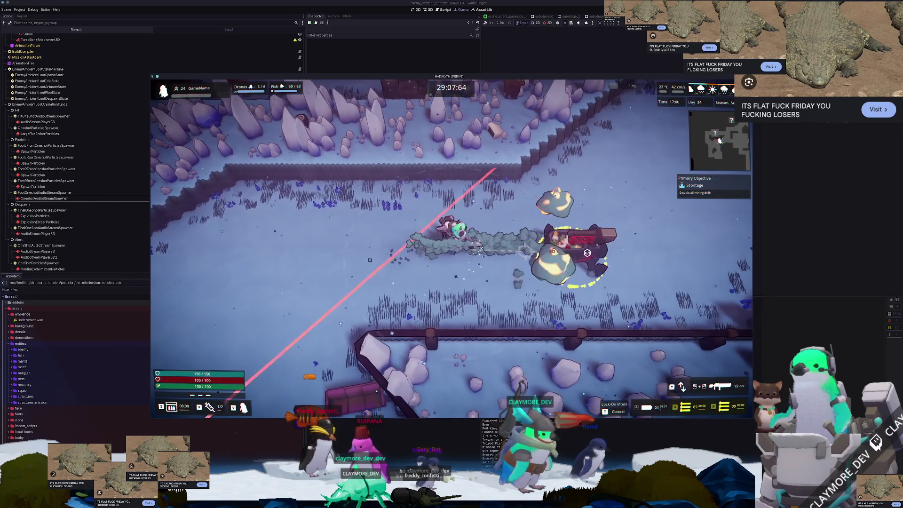
pyautogui.press('w')
pyautogui.press('d')
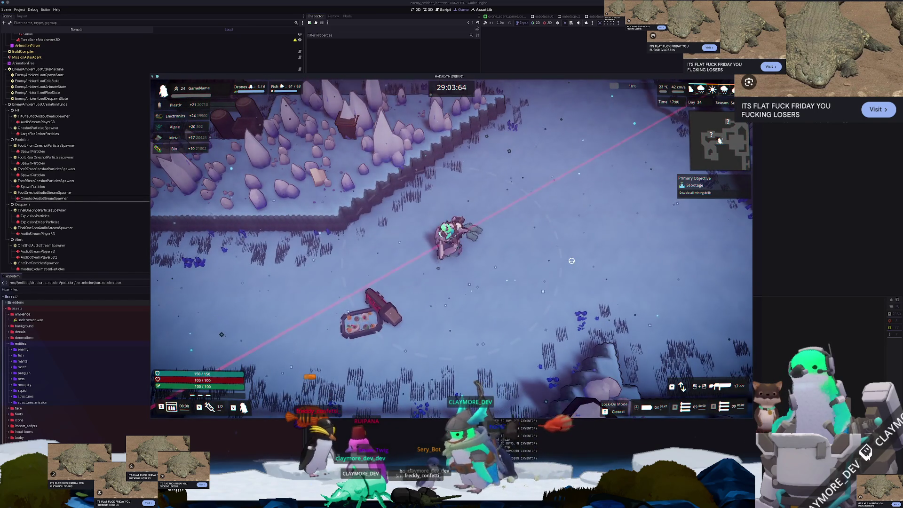
pyautogui.press('s')
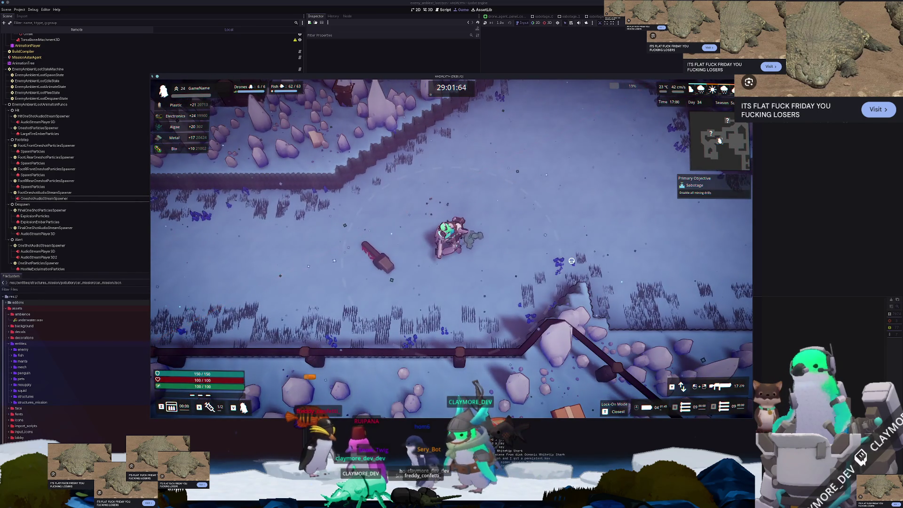
pyautogui.press('Escape')
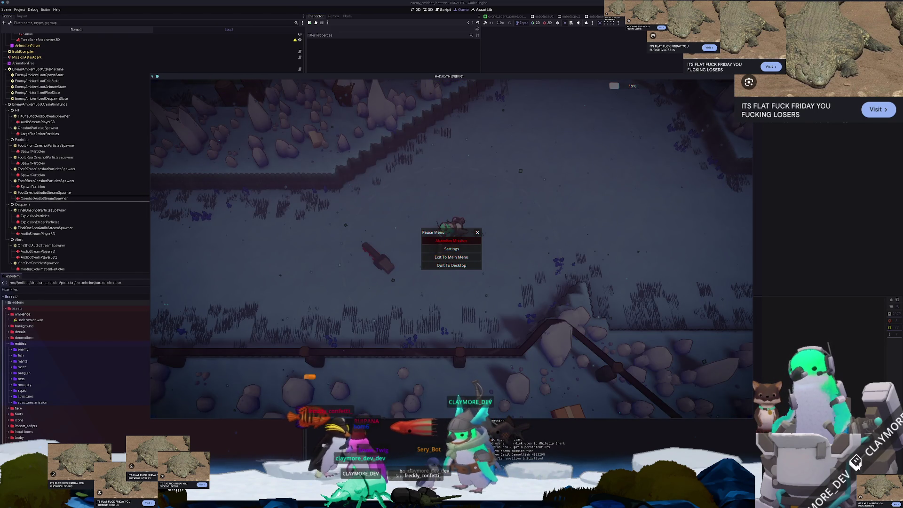
pyautogui.press('F8')
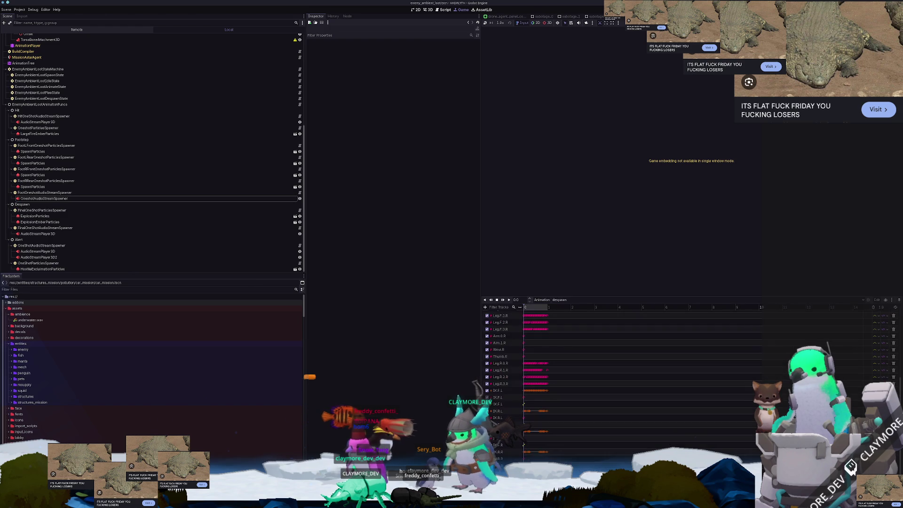
# Step: Preview the final AudioStreamPlayer3D sound by ticking Playing, then save the scene
pyautogui.hotkey('alt', 'a')
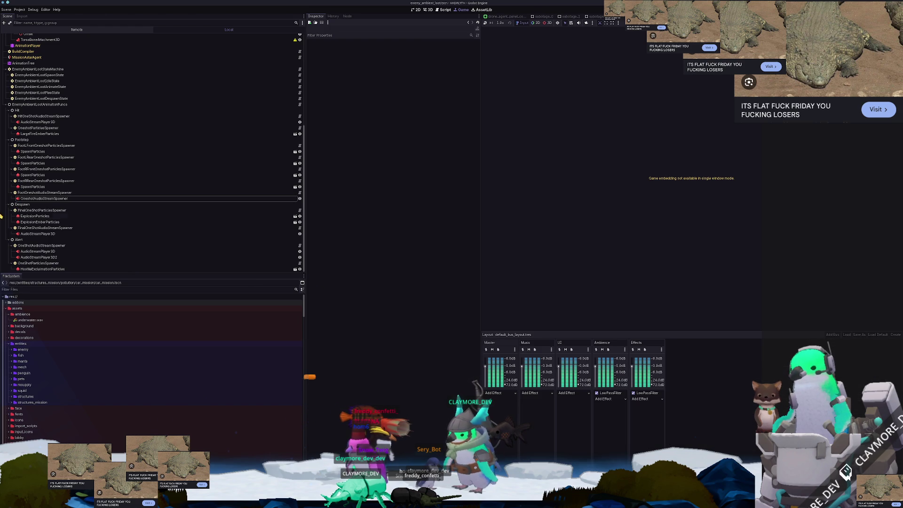
pyautogui.click(36, 234)
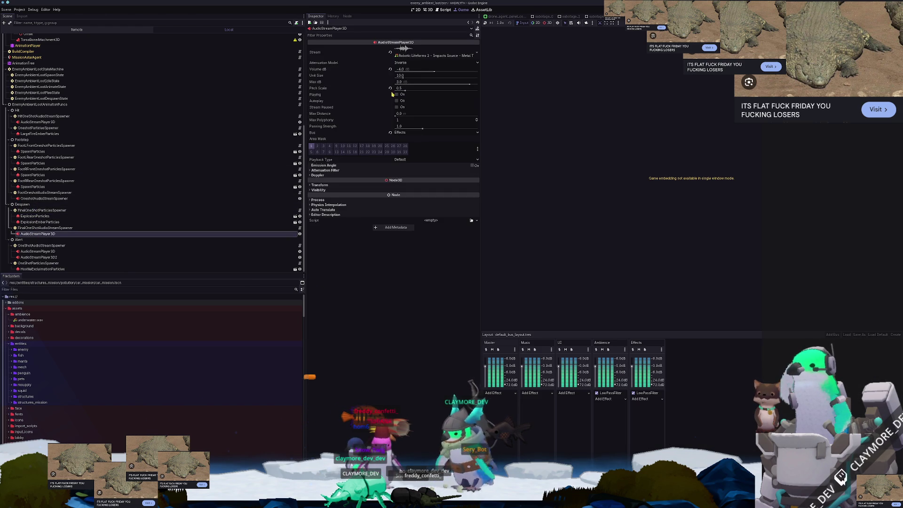
pyautogui.click(397, 94)
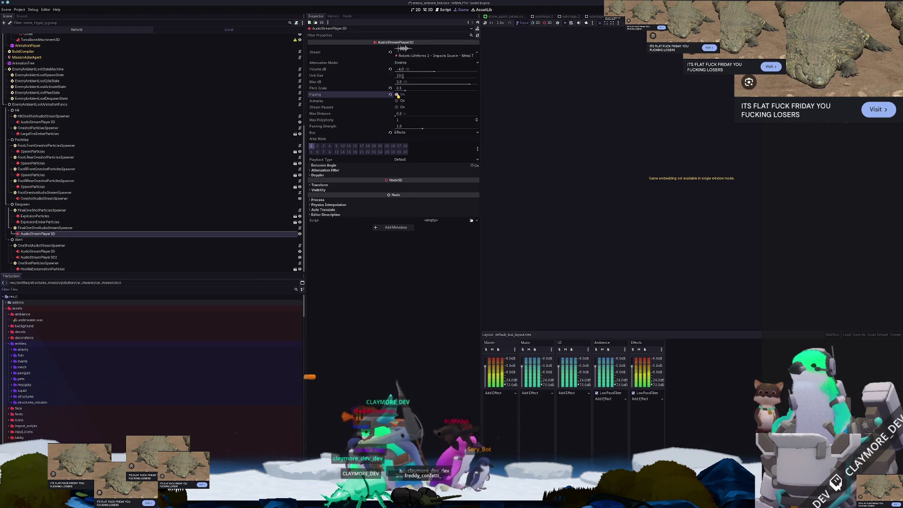
pyautogui.hotkey('ctrl', 's')
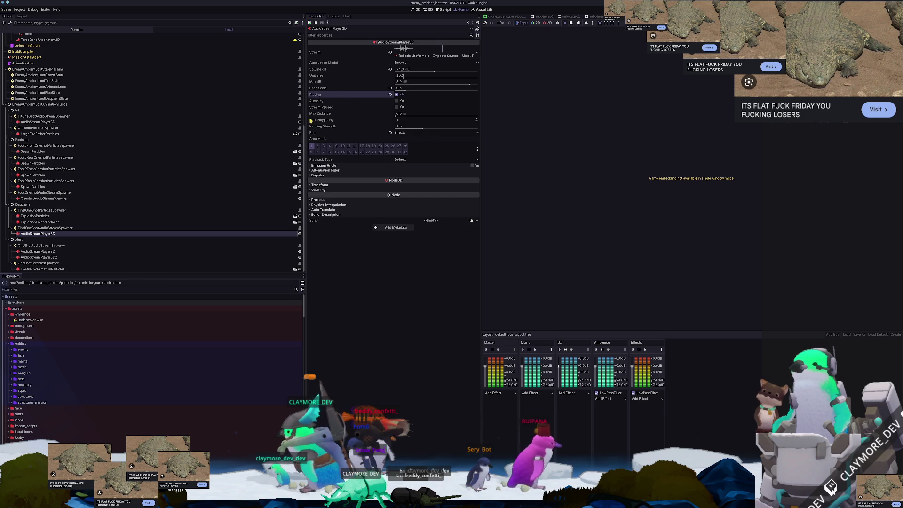
# Step: Preview both explosion particle emitters at 3.0 scale, save, and relaunch the game
pyautogui.click(35, 222)
pyautogui.keyDown('shift'); pyautogui.click(35, 217); pyautogui.keyUp('shift')
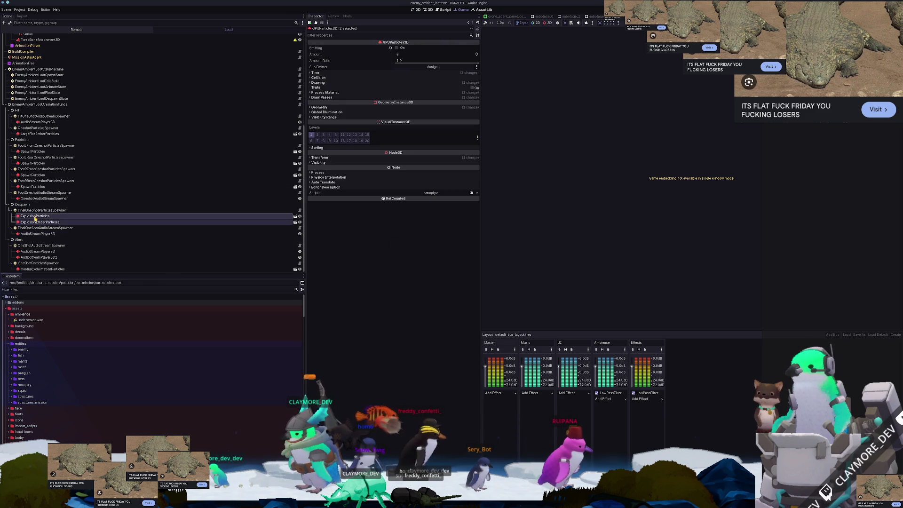
pyautogui.click(427, 13)
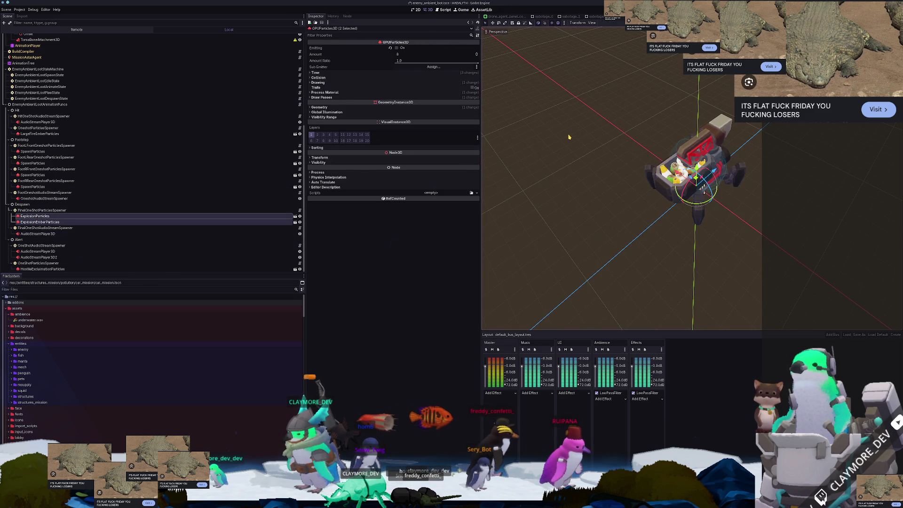
pyautogui.click(396, 47)
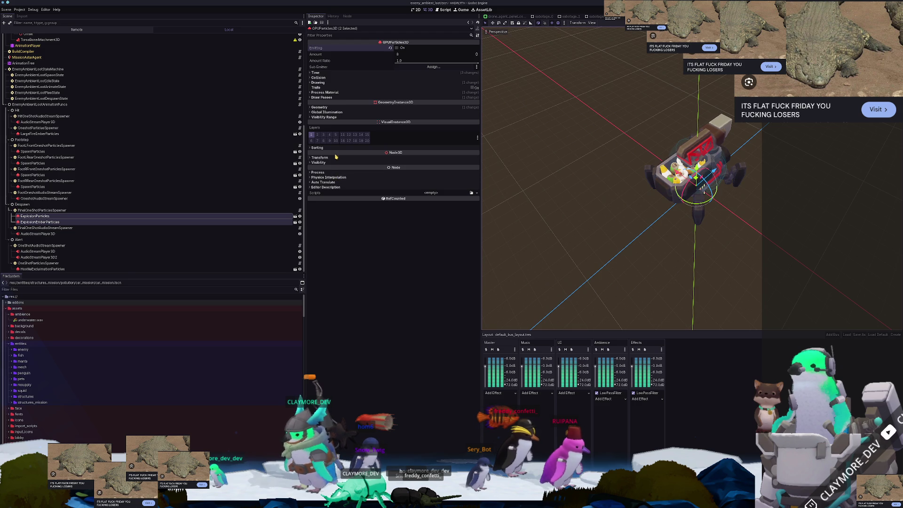
pyautogui.click(319, 157)
pyautogui.click(333, 194)
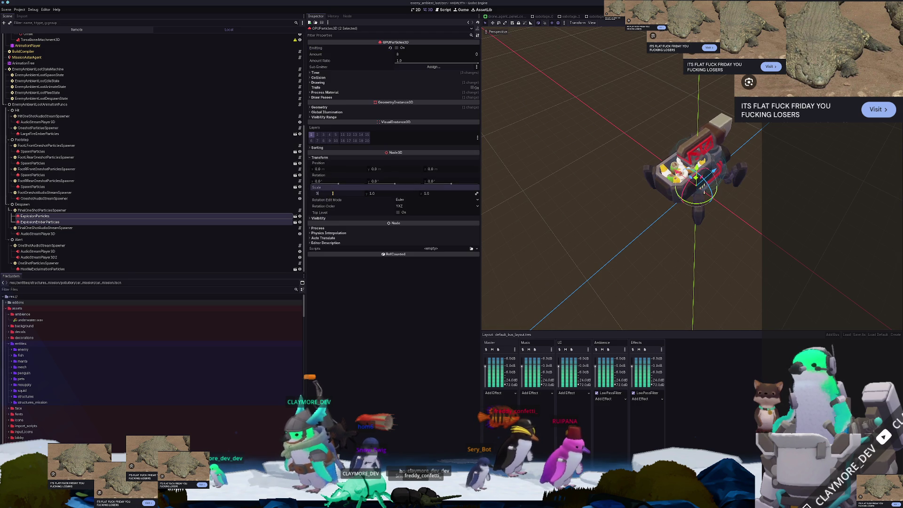
pyautogui.click(396, 47)
pyautogui.hotkey('ctrl', 's')
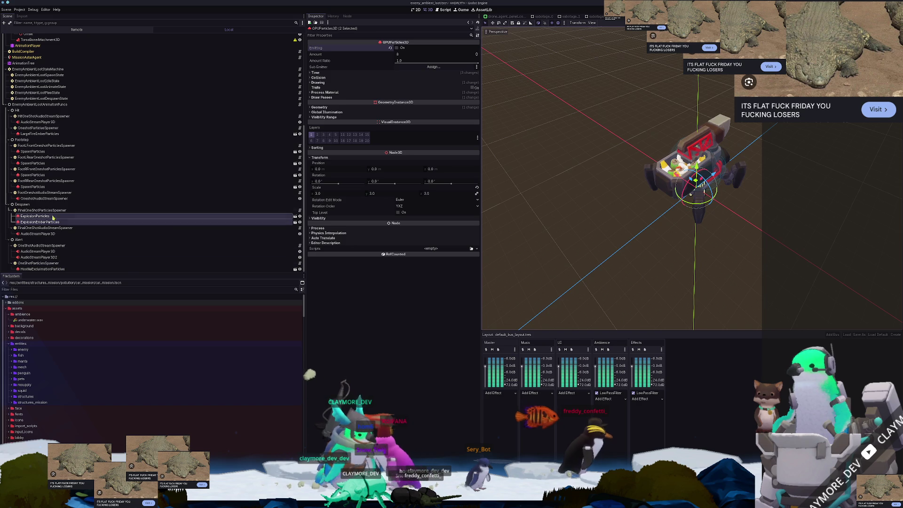
pyautogui.press('F5')
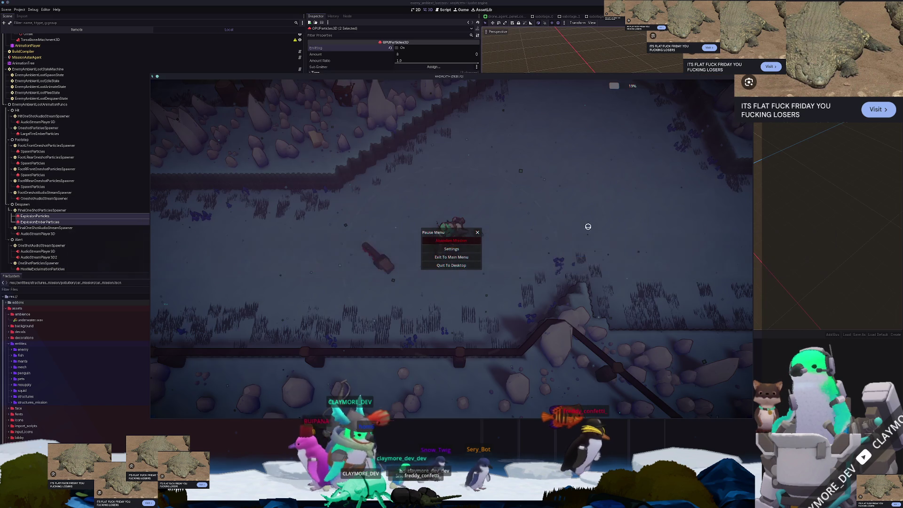
# Step: Abandon the mission, return to the hub, save progress, and quit the game to desktop
pyautogui.hotkey('w', 'd')
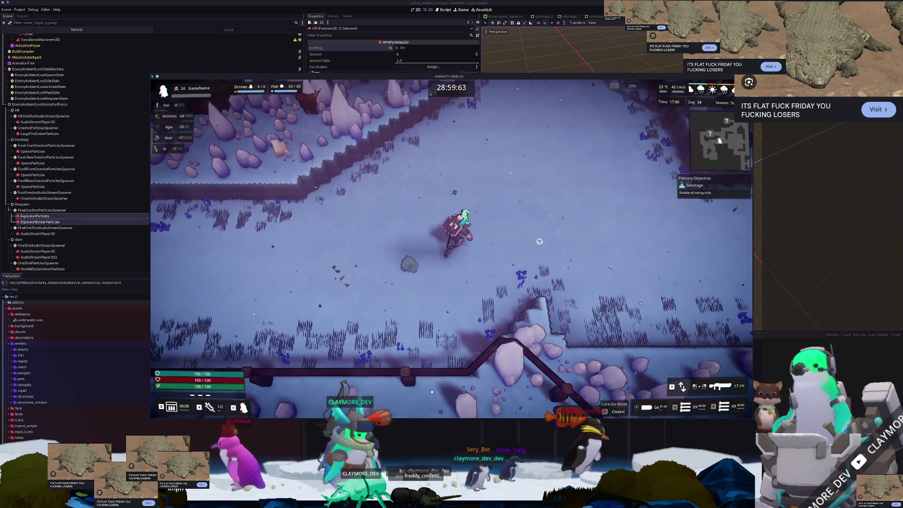
pyautogui.press('Escape')
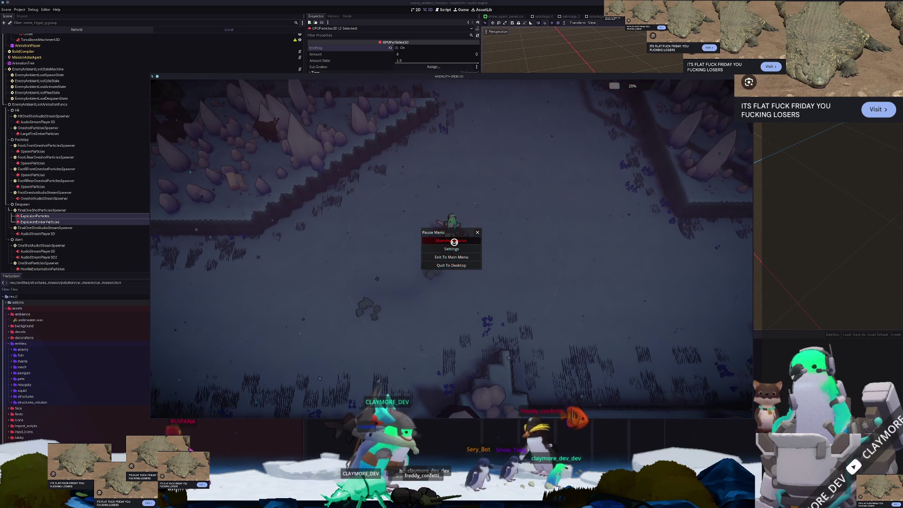
pyautogui.click(453, 241)
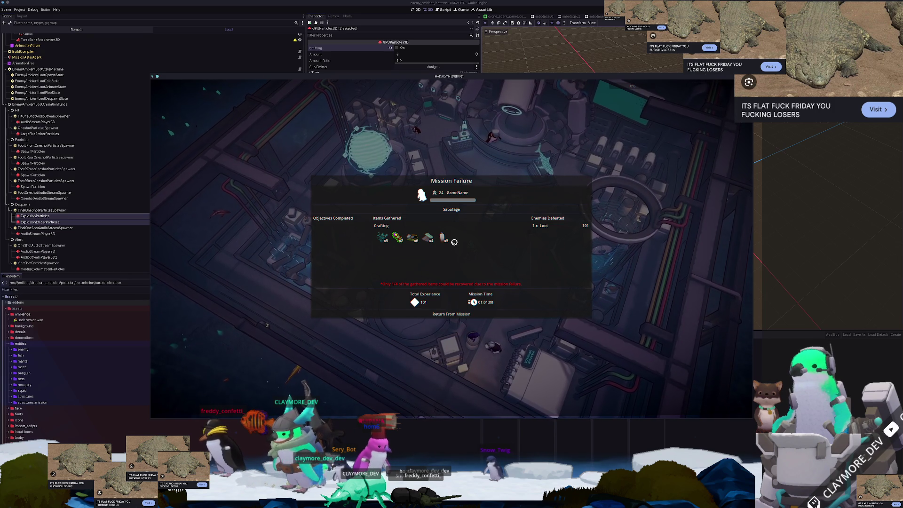
pyautogui.click(439, 313)
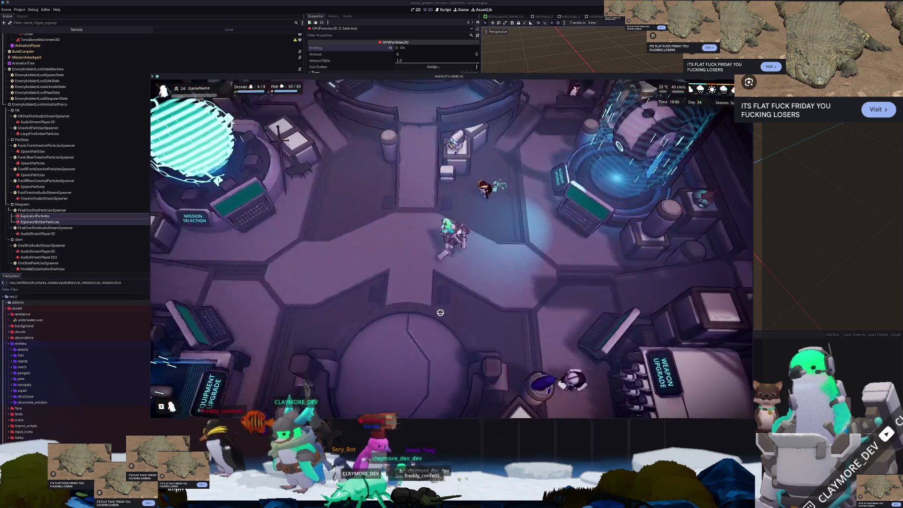
pyautogui.press('Escape')
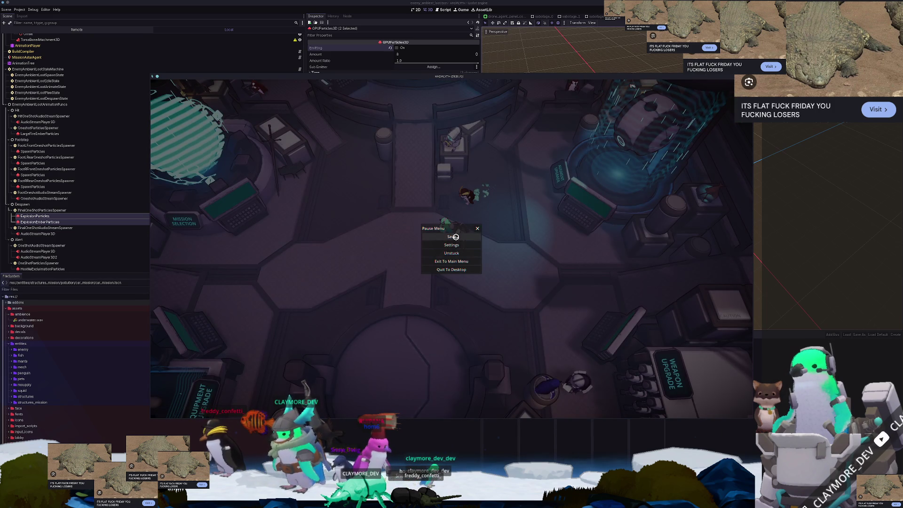
pyautogui.click(455, 237)
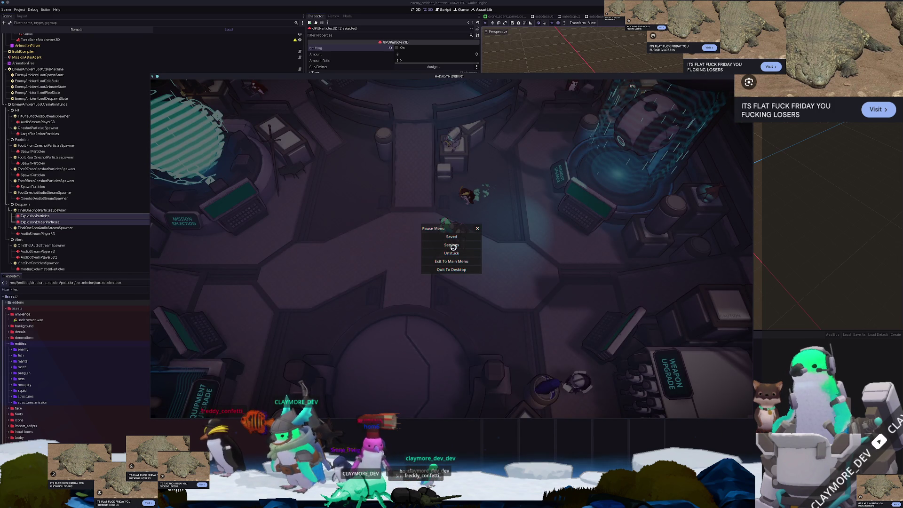
pyautogui.click(448, 271)
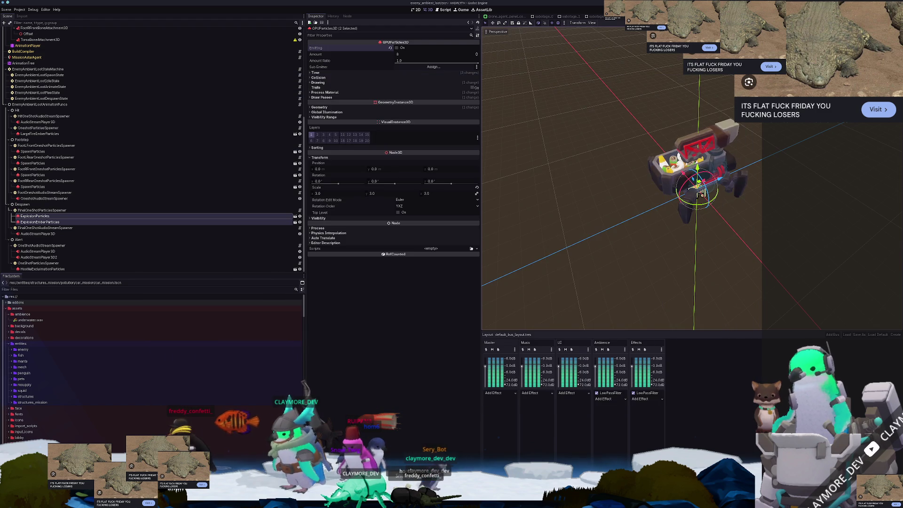
# Step: Open GSSD.tres from app_userdata/HADALYTH/saves/SLOT_2 in the file manager
pyautogui.press('super+e')
pyautogui.click(254, 109)
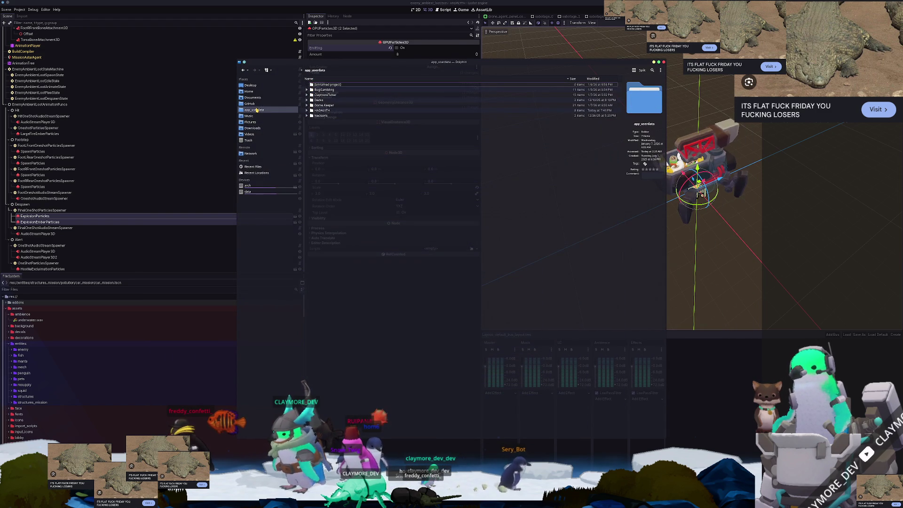
pyautogui.click(321, 111)
pyautogui.doubleClick(321, 111)
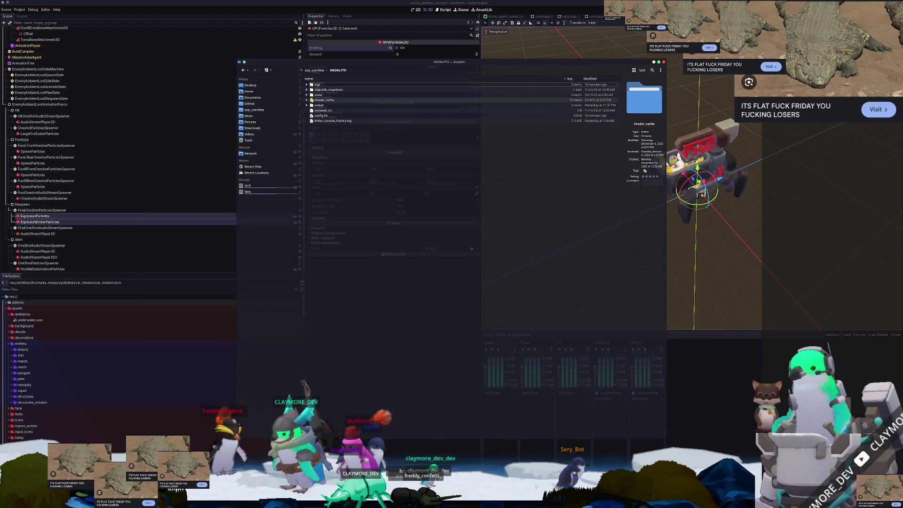
pyautogui.click(306, 95)
pyautogui.click(312, 105)
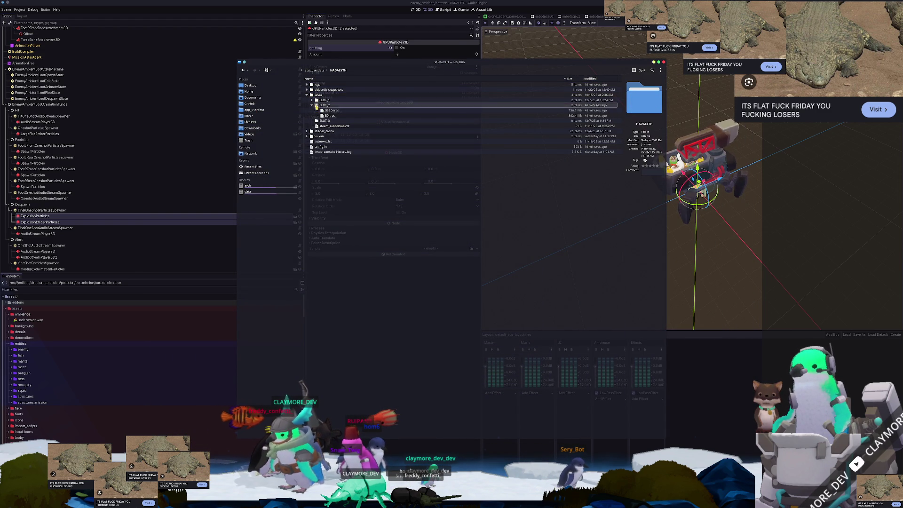
pyautogui.doubleClick(329, 110)
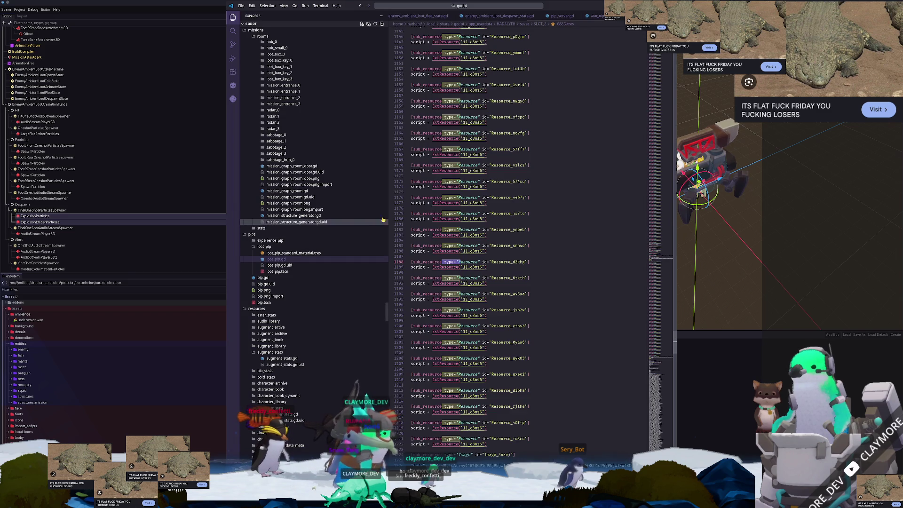
# Step: Find GameName on line 1238 of GSSD.tres, then open make_game_menu_name_text_edit.gd
pyautogui.scroll(-5, 600, 328)
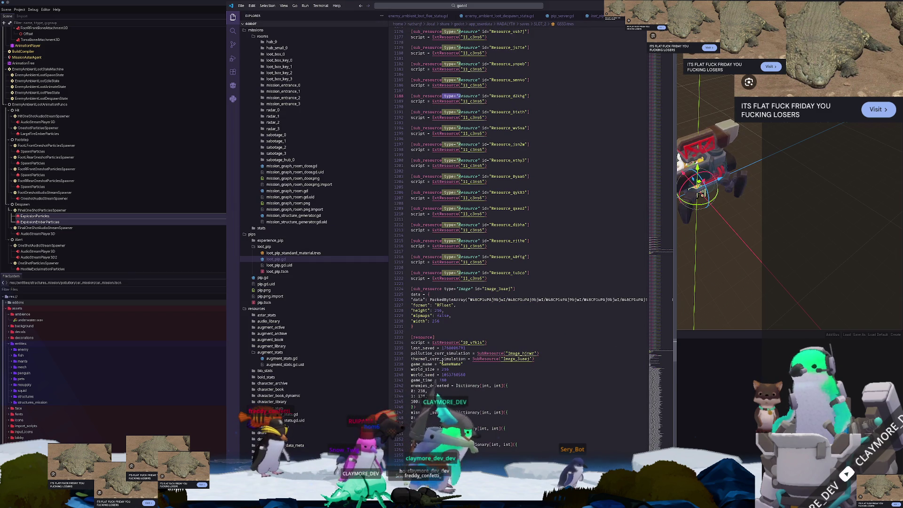
pyautogui.doubleClick(451, 364)
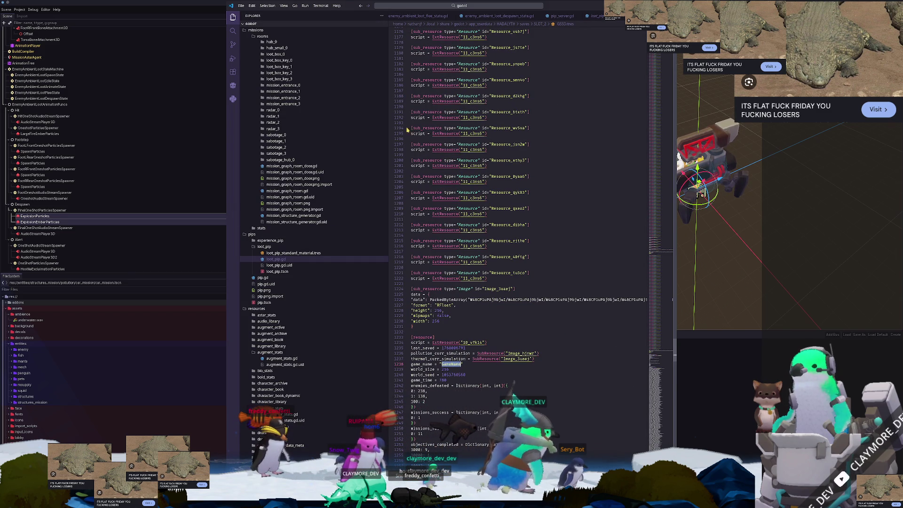
pyautogui.click(468, 6)
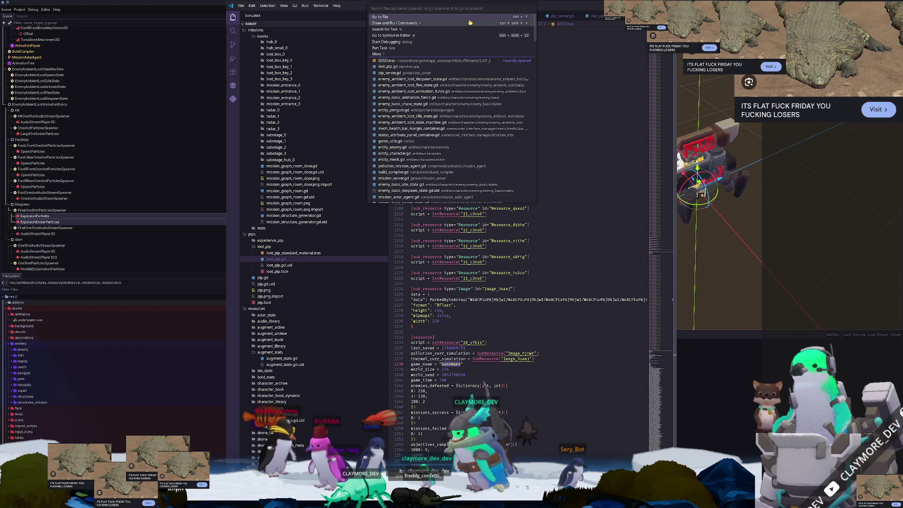
pyautogui.write('make_game_menu')
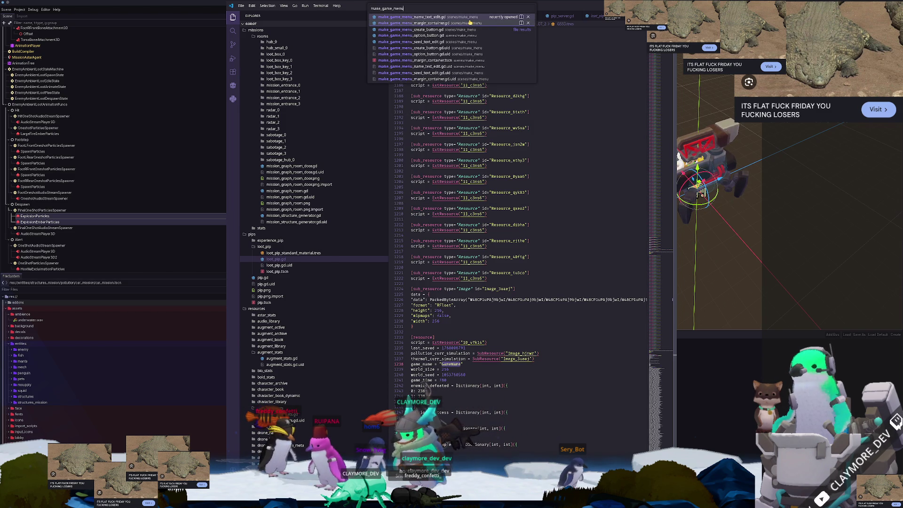
pyautogui.press('Return')
pyautogui.click(480, 110)
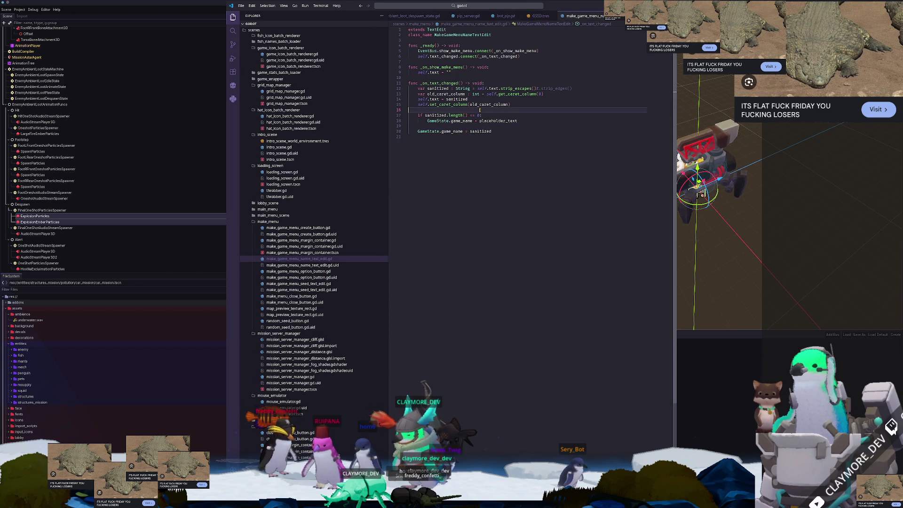
# Step: Open game_state.gd and scroll through it
pyautogui.click(500, 4)
pyautogui.write('game_stat')
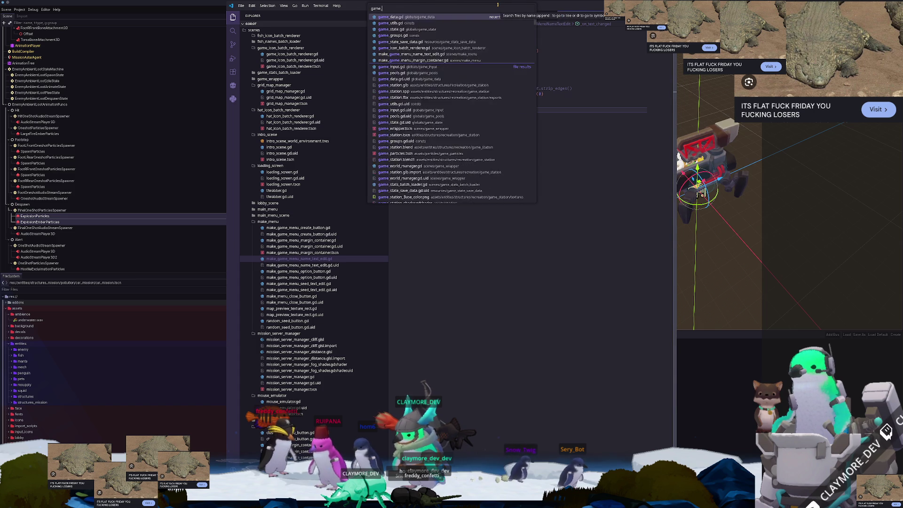
pyautogui.press('Return')
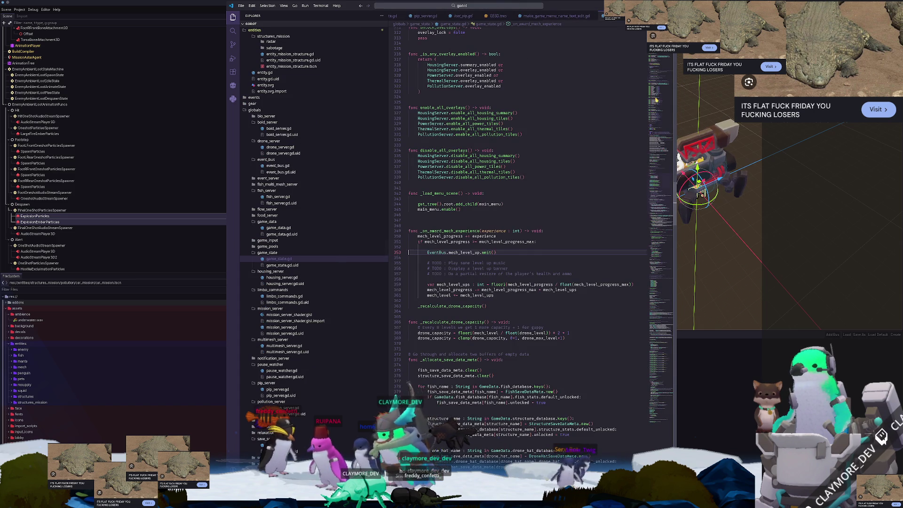
pyautogui.scroll(20, 672, 56)
pyautogui.scroll(-1, 673, 56)
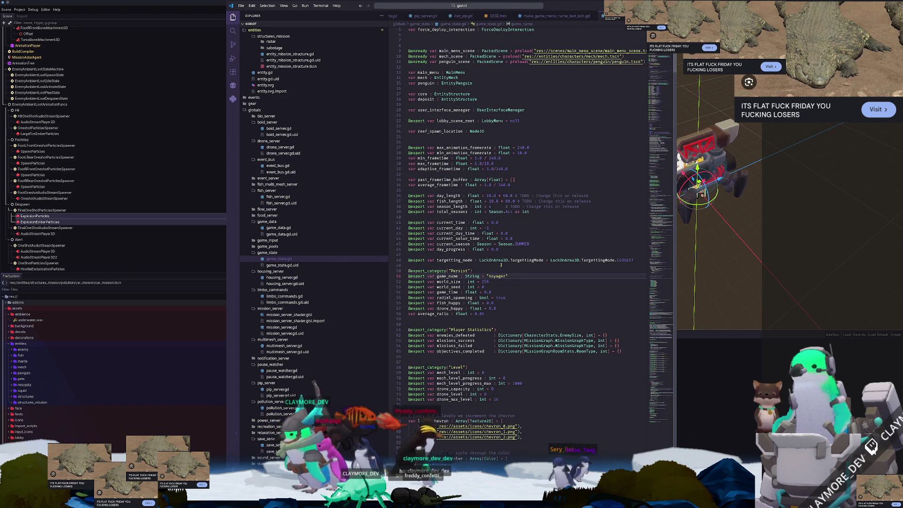
# Step: Open save_data.gd, check GameStateSaveData's game_name default "TestName", and search for %GameName
pyautogui.click(469, 3)
pyautogui.write('save_data')
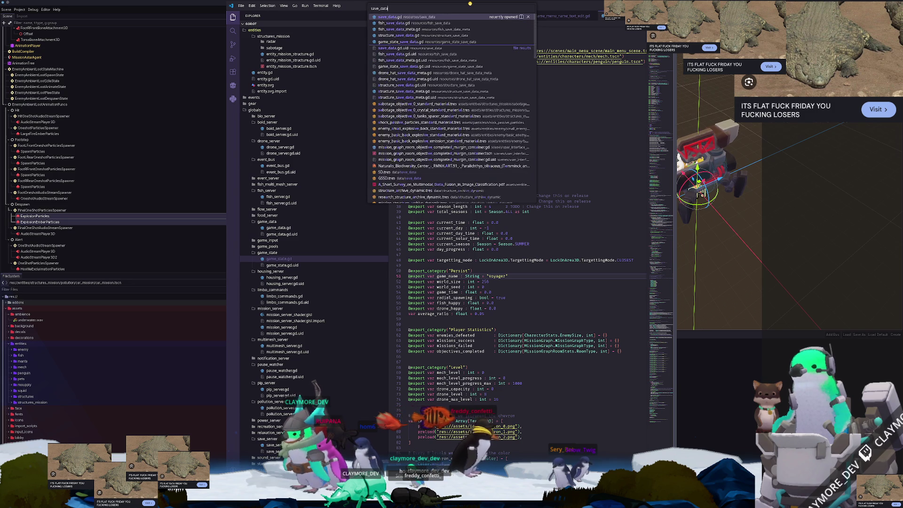
pyautogui.press('Return')
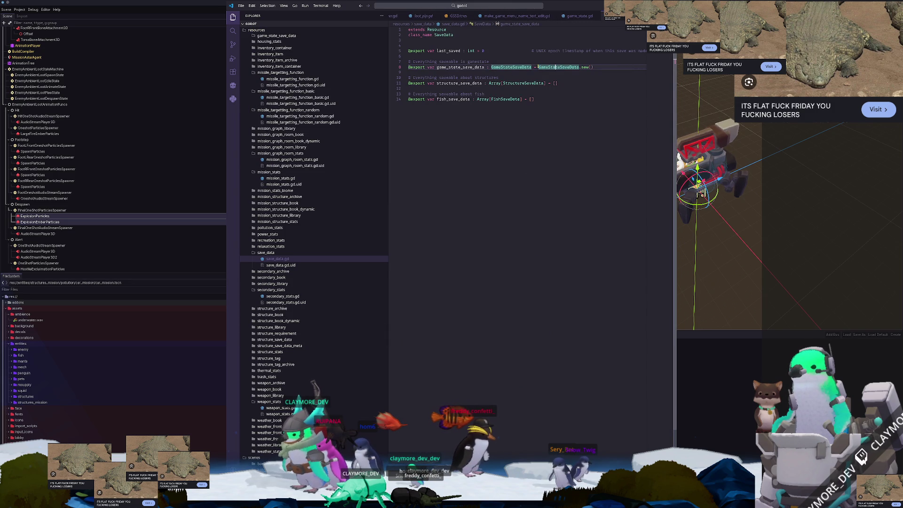
pyautogui.click(537, 72)
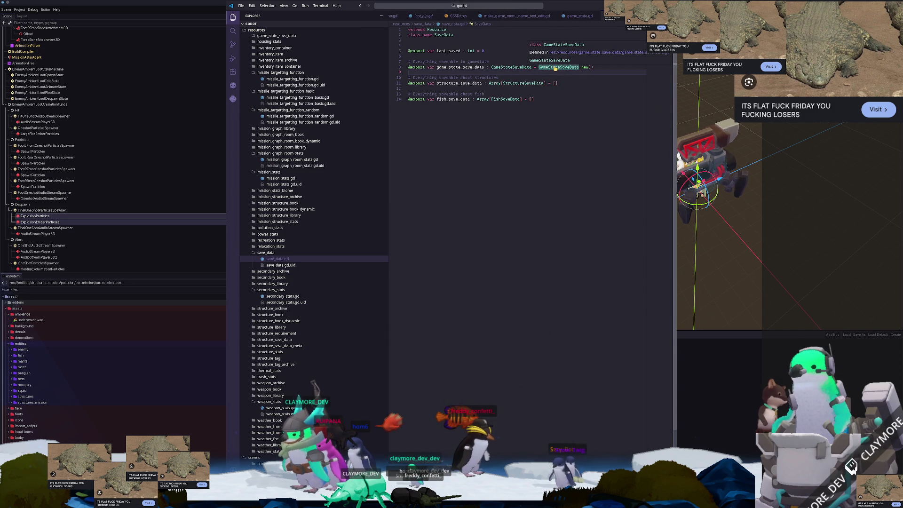
pyautogui.keyDown('ctrl'); pyautogui.click(555, 68); pyautogui.keyUp('ctrl')
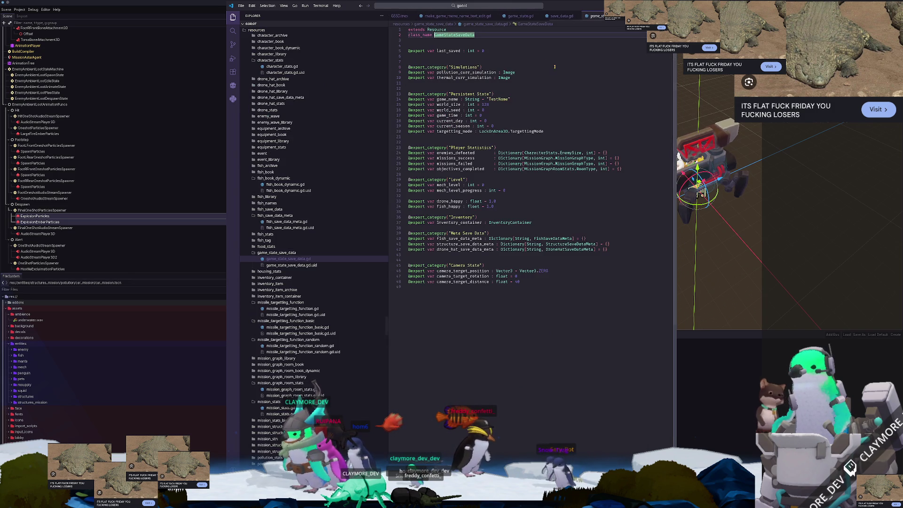
pyautogui.click(525, 99)
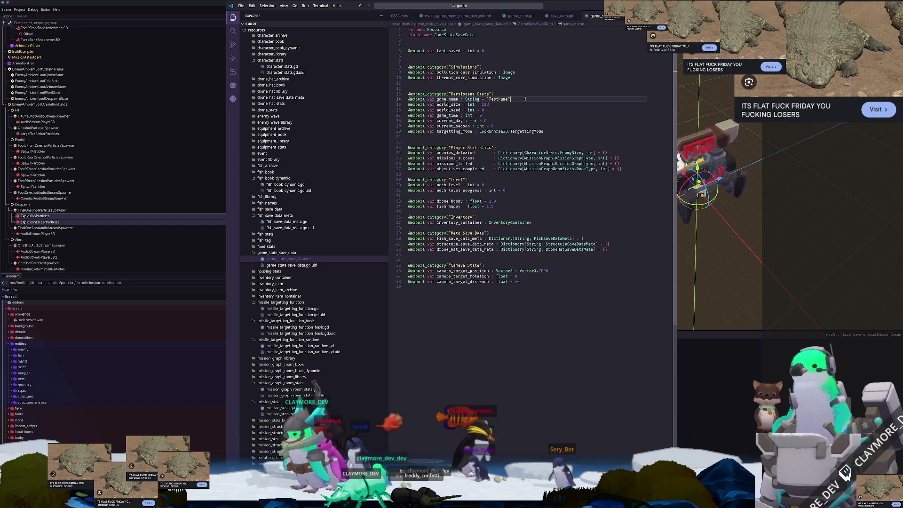
pyautogui.click(478, 5)
pyautogui.write('%GameName')
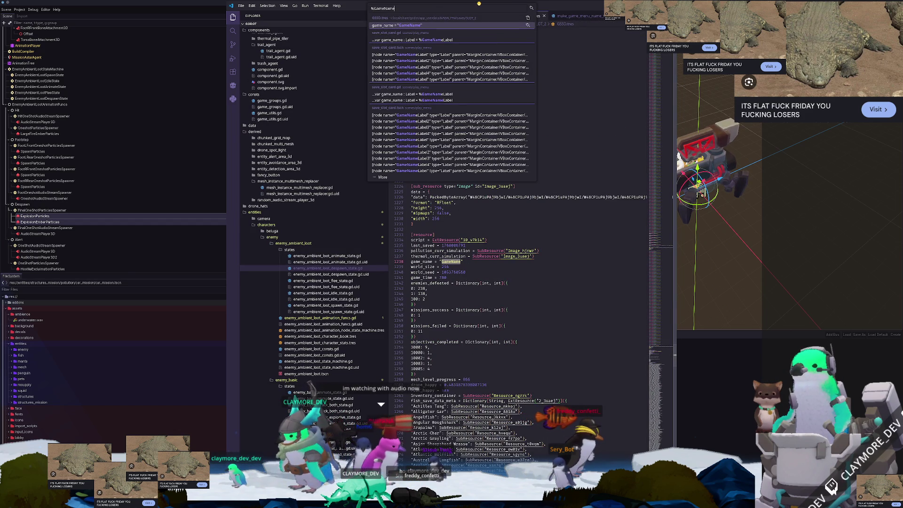
# Step: Preview the %GameName quick-search matches, including GameNameLabel4, returning to the GSSD.tres game_name match
pyautogui.press('Down')
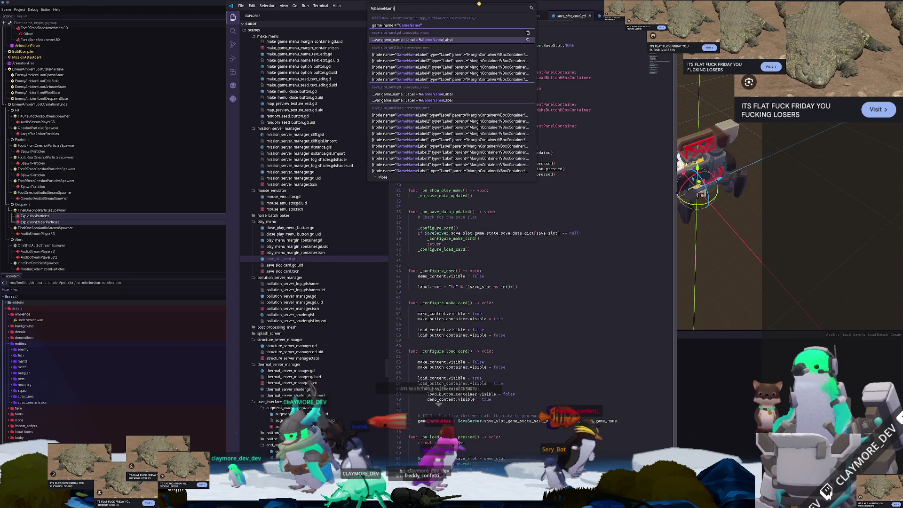
pyautogui.press('Down')
pyautogui.press('Down')
pyautogui.press('Down')
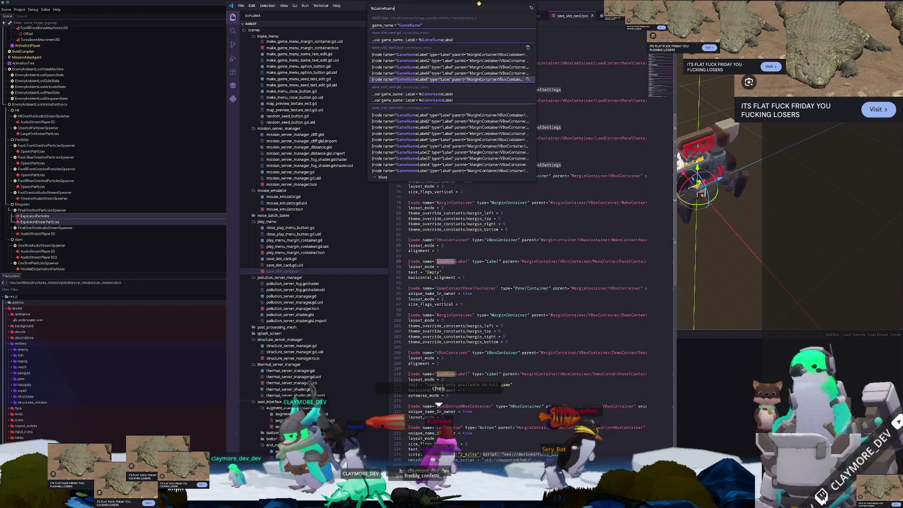
pyautogui.press('Down')
pyautogui.press('Down')
pyautogui.press('Down')
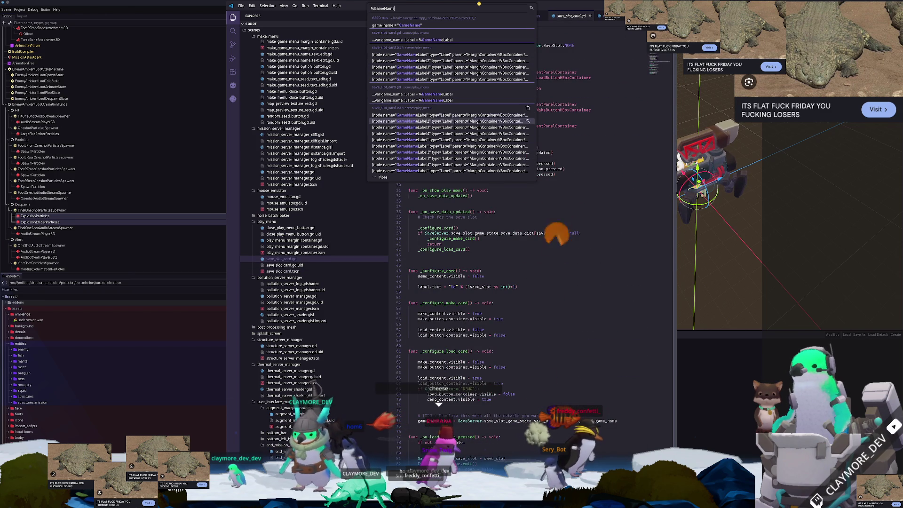
pyautogui.press('Down')
pyautogui.press('Down')
pyautogui.press('Down')
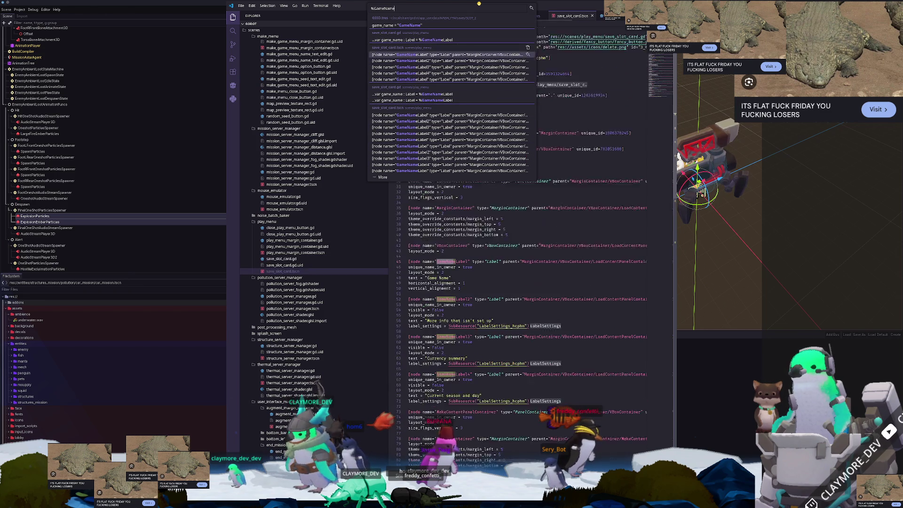
# Step: List the GameName matches from 3 files in the Search sidebar and open GSSD.tres at line 1238
pyautogui.hotkey('ctrl', 'Return')
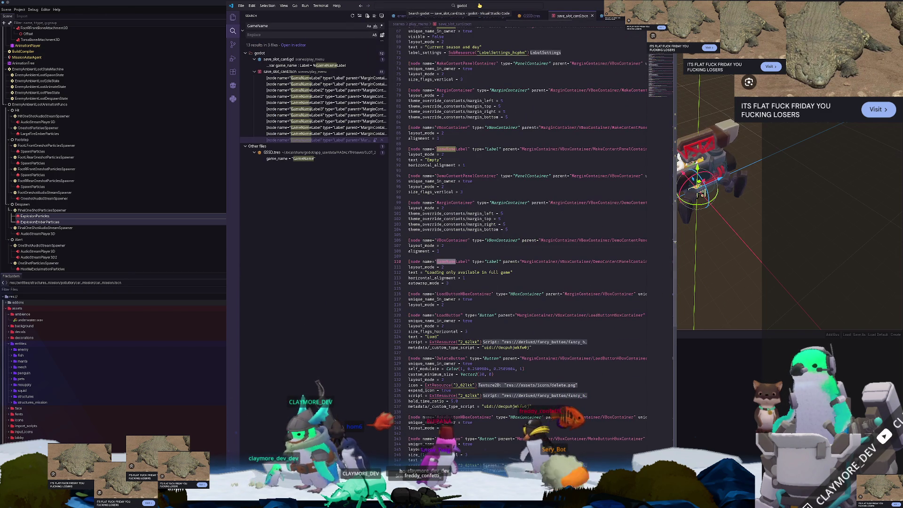
pyautogui.press('Down')
pyautogui.press('Down')
pyautogui.press('Down')
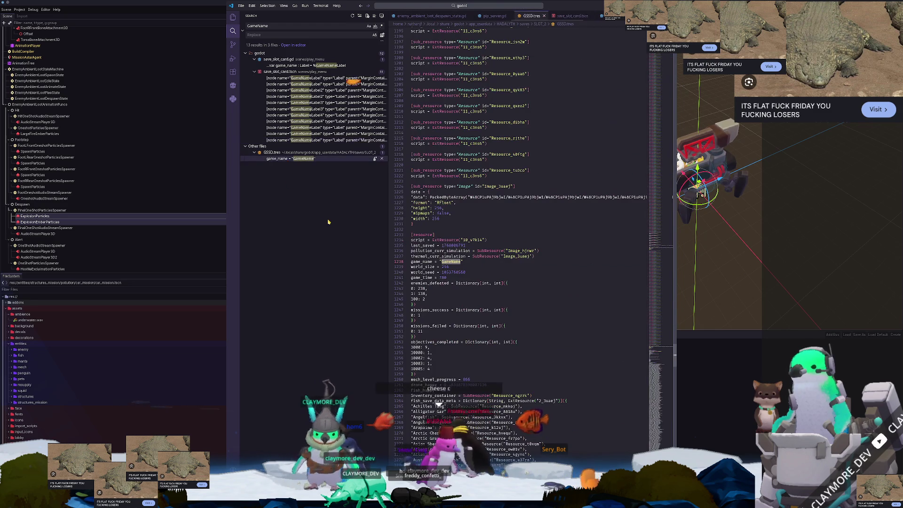
pyautogui.scroll(-4, 461, 342)
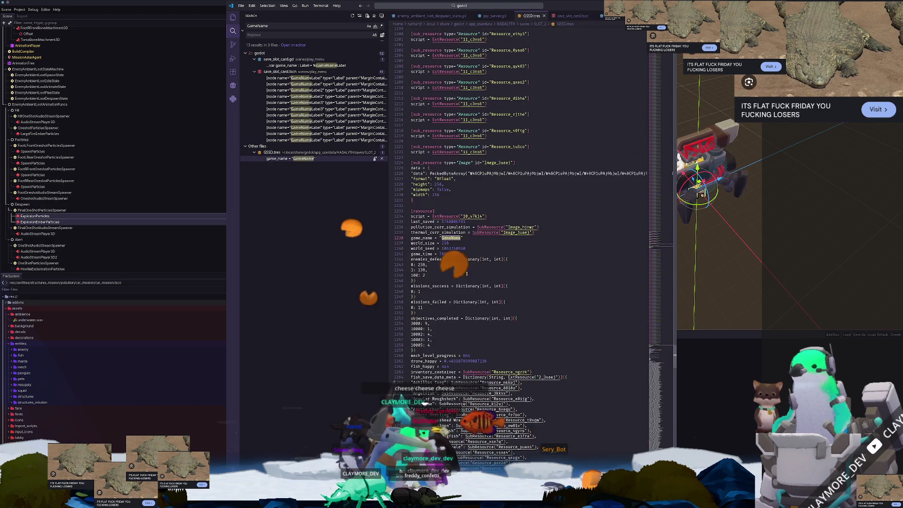
pyautogui.moveTo(517, 500)
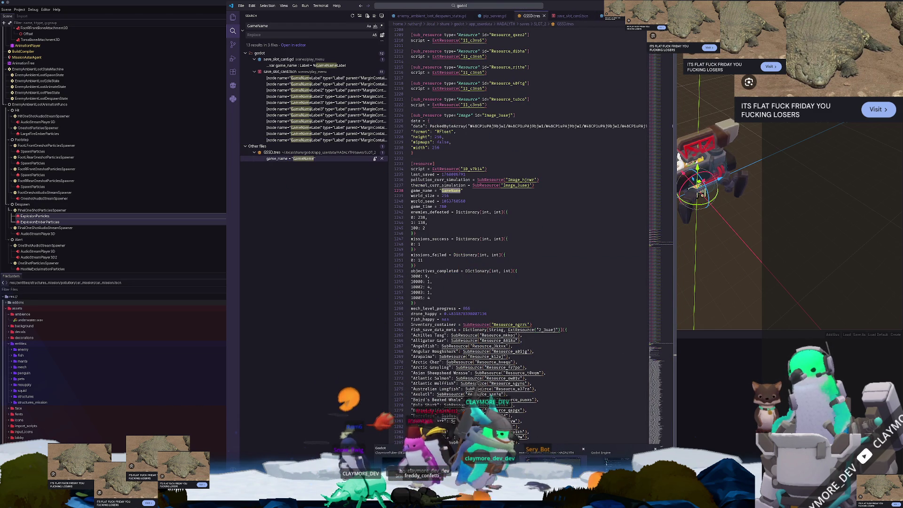